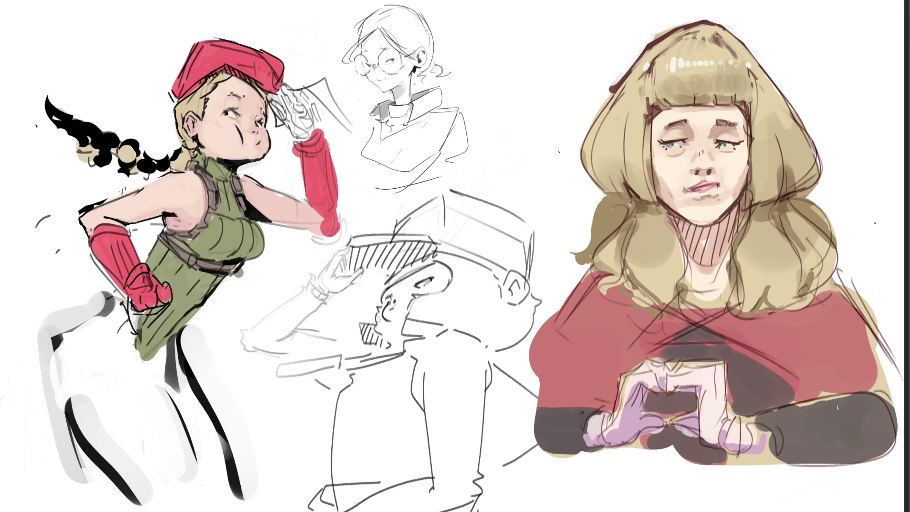
- Paint red blush on the nose, pink shading around the eyes and darker lips, then undo the blush
drag(704, 164, 702, 159)
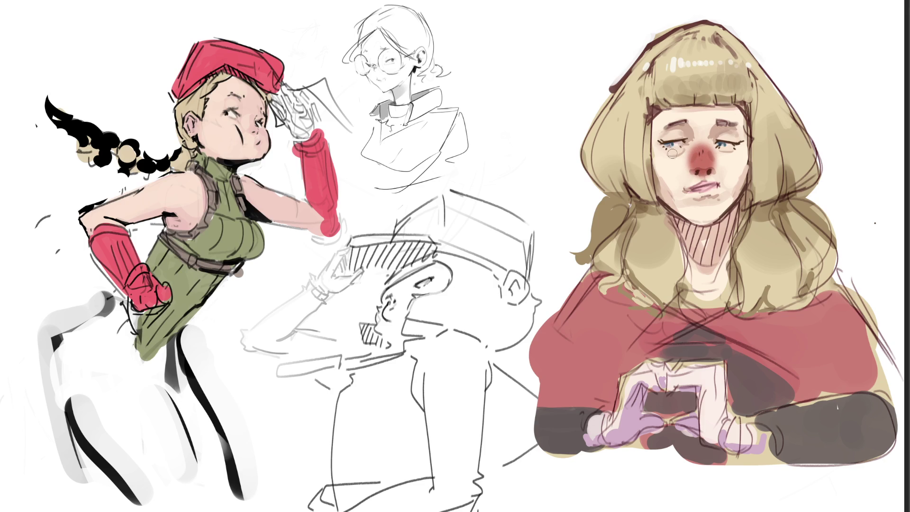
mouse_move(734, 137)
mouse_down()
mouse_move(727, 151)
mouse_move(741, 139)
mouse_up()
mouse_move(664, 137)
mouse_down()
mouse_move(696, 132)
mouse_move(685, 157)
mouse_move(742, 135)
mouse_up()
mouse_move(742, 150)
mouse_down()
mouse_move(666, 158)
mouse_move(670, 178)
mouse_move(682, 166)
mouse_move(735, 161)
mouse_up()
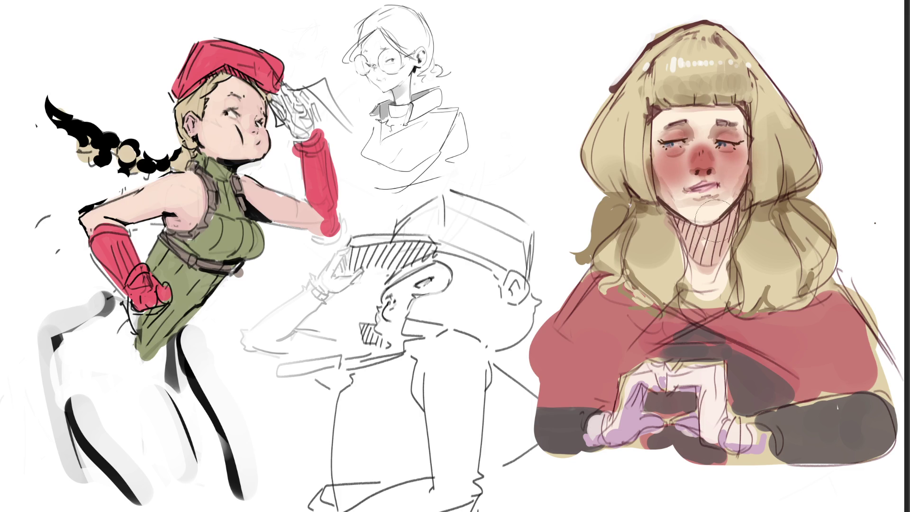
drag(714, 190, 688, 194)
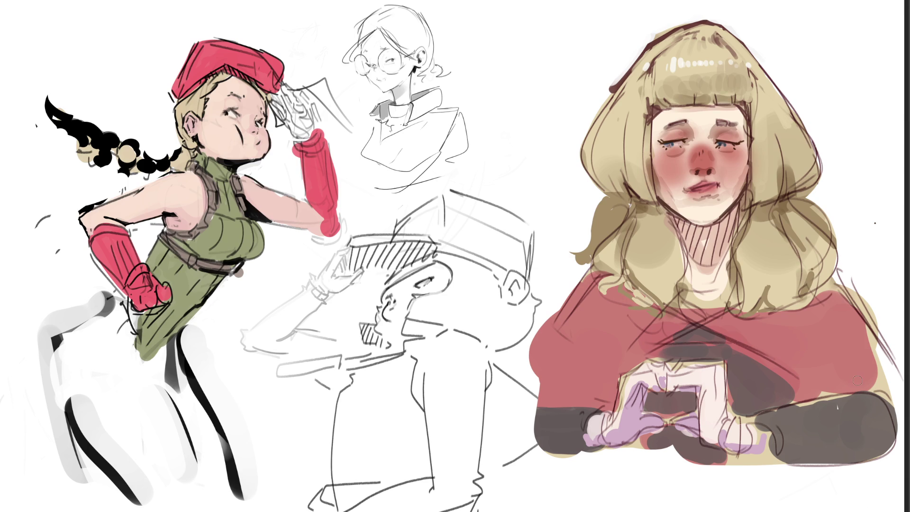
key(ctrl+z)
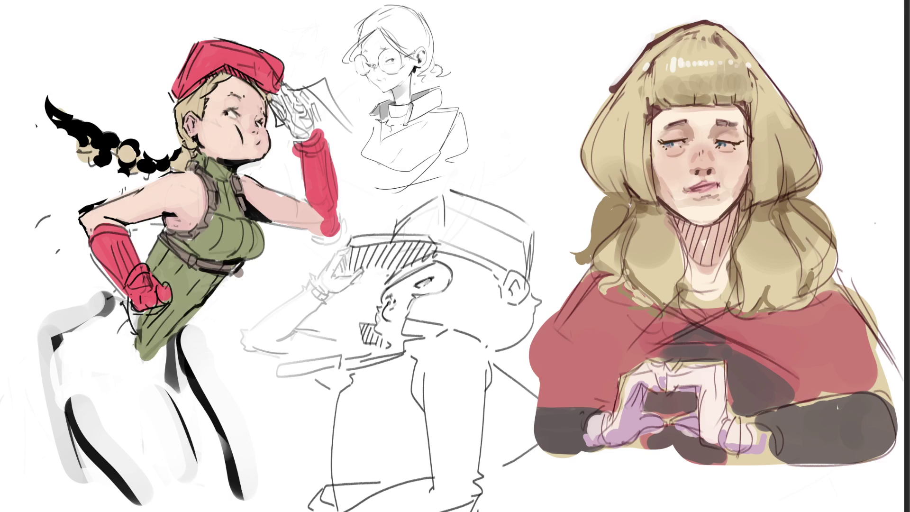
- Redo the red blush stroke and dab a light highlight along the hair's edge
key(ctrl+shift+z)
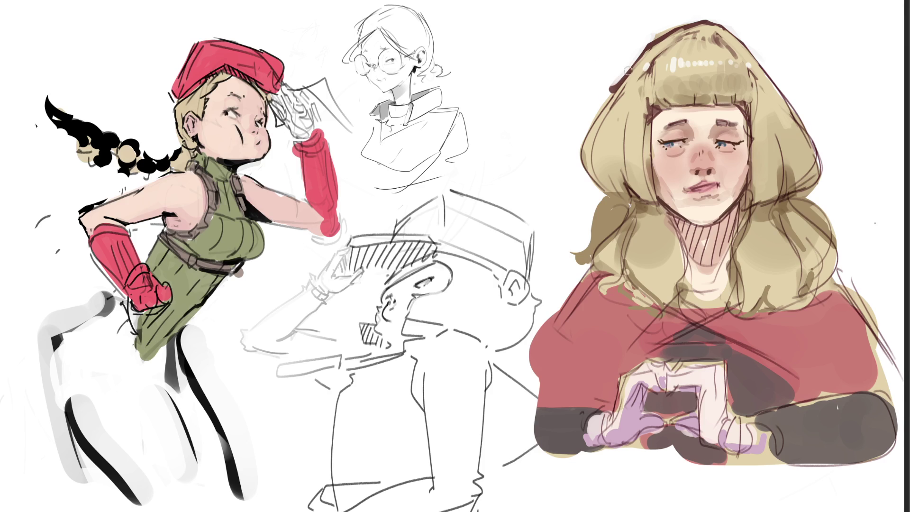
mouse_move(599, 119)
mouse_down()
mouse_move(604, 133)
mouse_move(641, 131)
mouse_up()
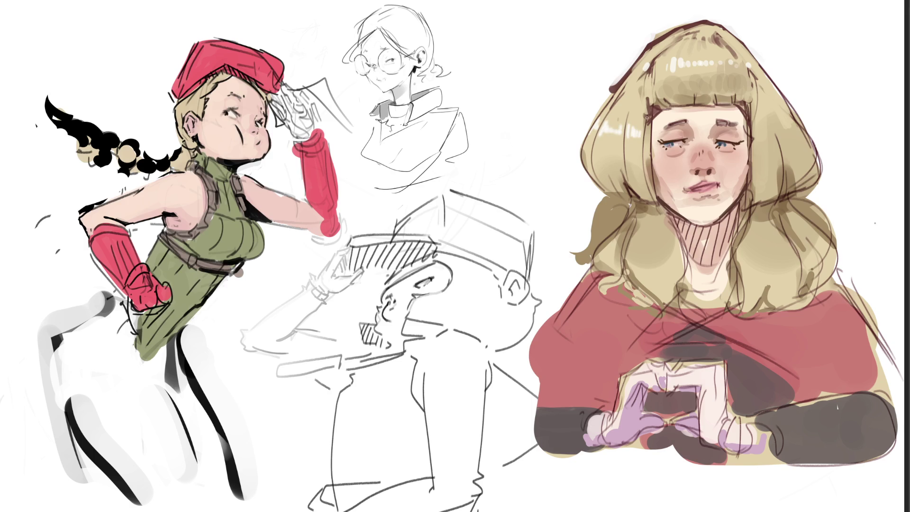
- With a larger brush, paint light and white highlight streaks across the bangs, curls and lower hair
mouse_move(757, 122)
mouse_down()
mouse_move(759, 140)
mouse_move(761, 124)
mouse_move(791, 106)
mouse_up()
key(bracketright)
key(bracketright)
key(bracketright)
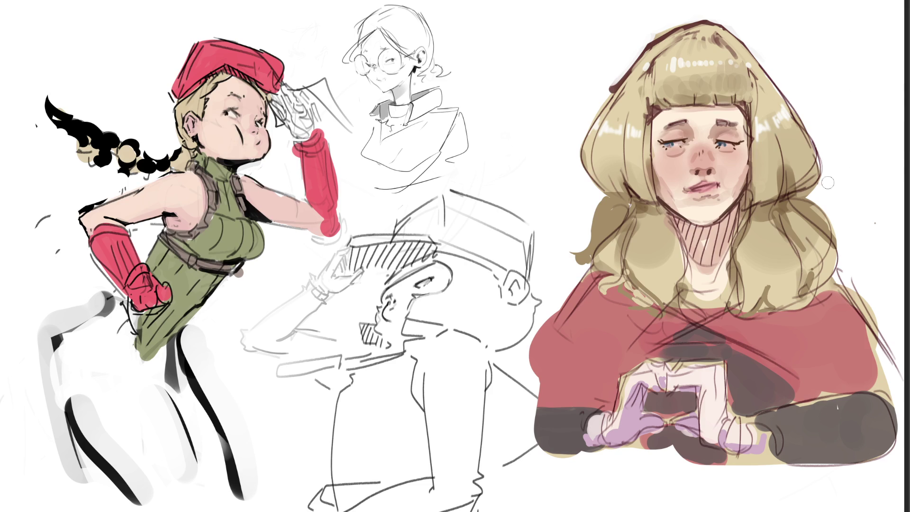
drag(811, 194, 805, 203)
key(ctrl+z)
mouse_move(598, 195)
mouse_down()
mouse_move(608, 201)
mouse_move(602, 207)
mouse_up()
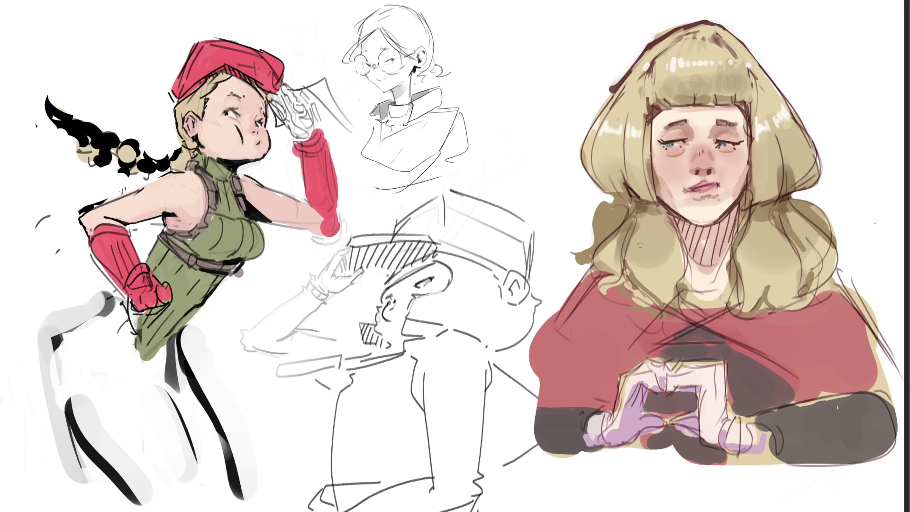
drag(634, 247, 655, 254)
drag(744, 249, 752, 253)
- Draw dark lines down both sides of the neck and a darkened chin line under the face
drag(737, 206, 730, 250)
drag(670, 215, 678, 234)
drag(733, 208, 730, 234)
drag(684, 217, 720, 217)
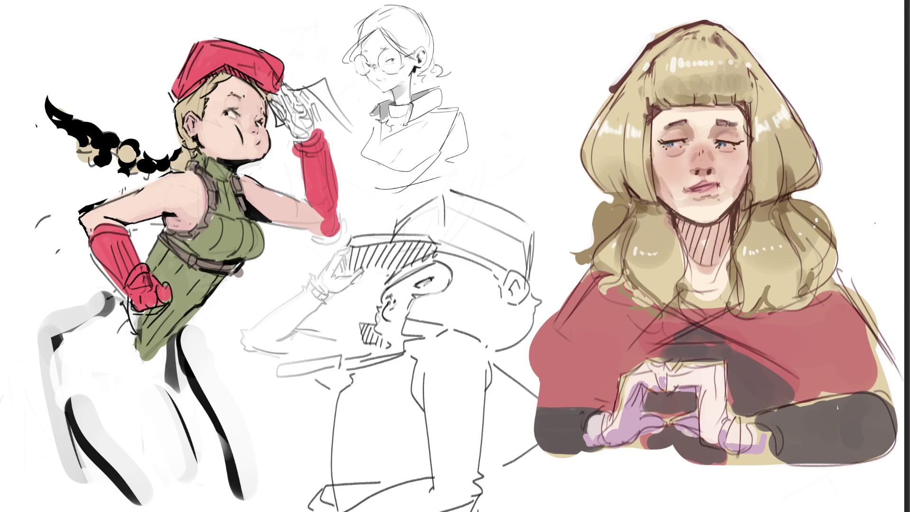
drag(688, 219, 720, 214)
- Shade the neck base pink and darker, then add crossing hatch marks over the neck and cape
mouse_move(719, 279)
mouse_down()
mouse_move(727, 277)
mouse_move(709, 280)
mouse_up()
drag(696, 292, 722, 286)
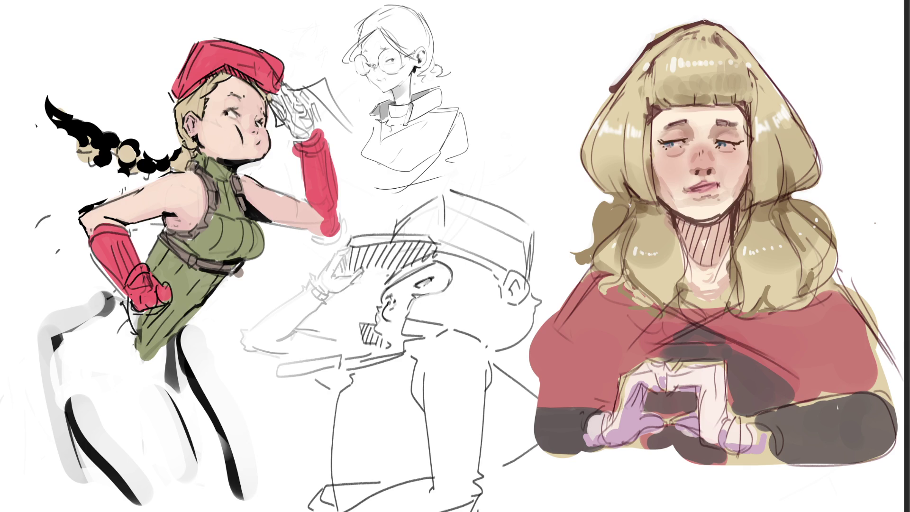
drag(683, 275, 692, 308)
mouse_move(728, 280)
mouse_down()
mouse_move(721, 311)
mouse_move(689, 352)
mouse_up()
drag(742, 330, 735, 352)
- Add dark strokes along both cape edges and fold strokes across the red cape
drag(586, 268, 534, 352)
mouse_move(837, 271)
mouse_down()
mouse_move(902, 419)
mouse_move(900, 389)
mouse_up()
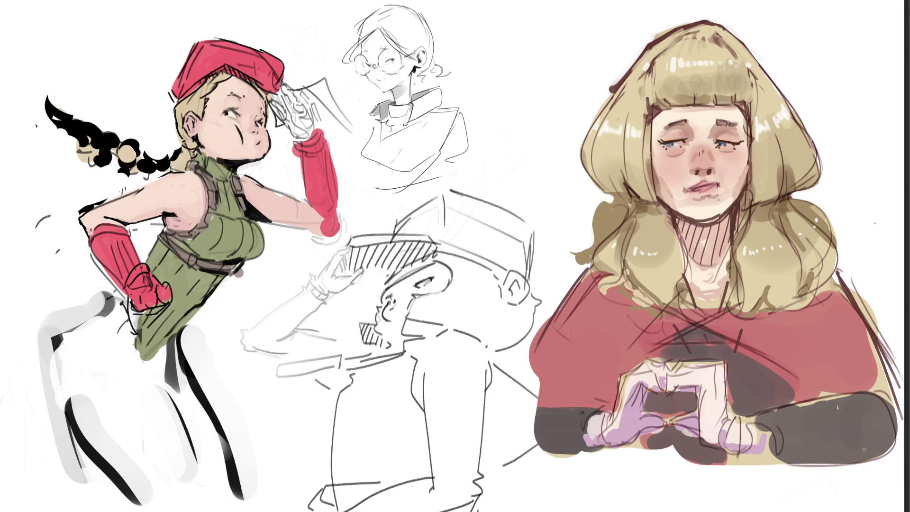
mouse_move(685, 328)
mouse_down()
mouse_move(635, 365)
mouse_move(744, 352)
mouse_move(823, 401)
mouse_up()
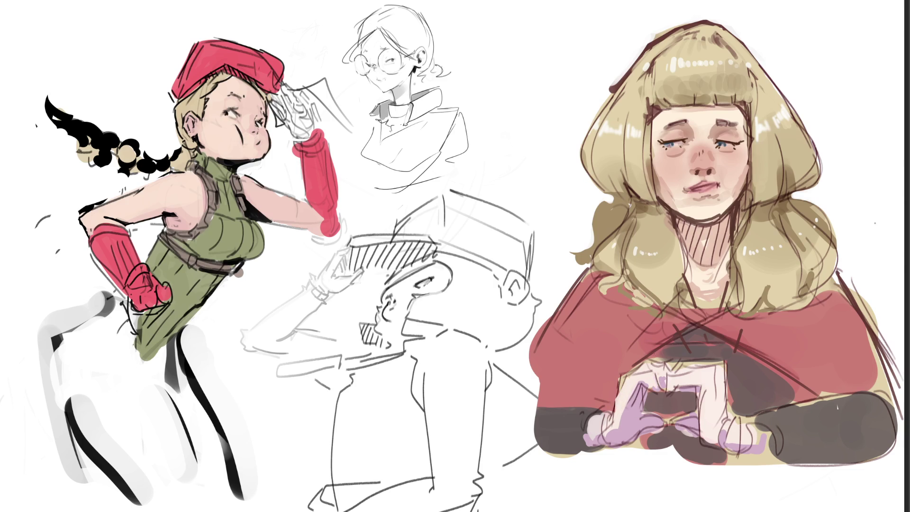
- Refine the heart hands: light pink at the fingertips and a sampled dark red stroke below them
mouse_move(671, 387)
mouse_down()
mouse_move(669, 394)
mouse_move(699, 384)
mouse_move(694, 418)
mouse_up()
mouse_move(659, 419)
mouse_down()
mouse_move(668, 417)
mouse_move(642, 416)
mouse_move(649, 434)
mouse_move(638, 443)
mouse_up()
alt+click(663, 408)
drag(692, 429, 683, 436)
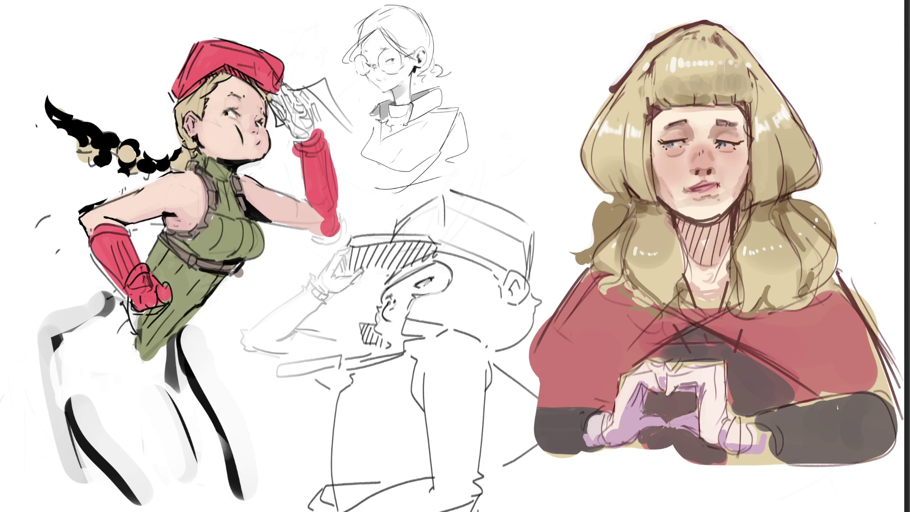
- Darken the lip corners, lighten the upper lip and strengthen the chin line
drag(691, 186, 684, 190)
drag(698, 192, 708, 194)
drag(693, 188, 709, 186)
mouse_move(704, 222)
mouse_down()
mouse_move(727, 213)
mouse_move(713, 219)
mouse_up()
- Mirror the canvas with M and retrace dark outlines along the hair's left and right edges
key(m)
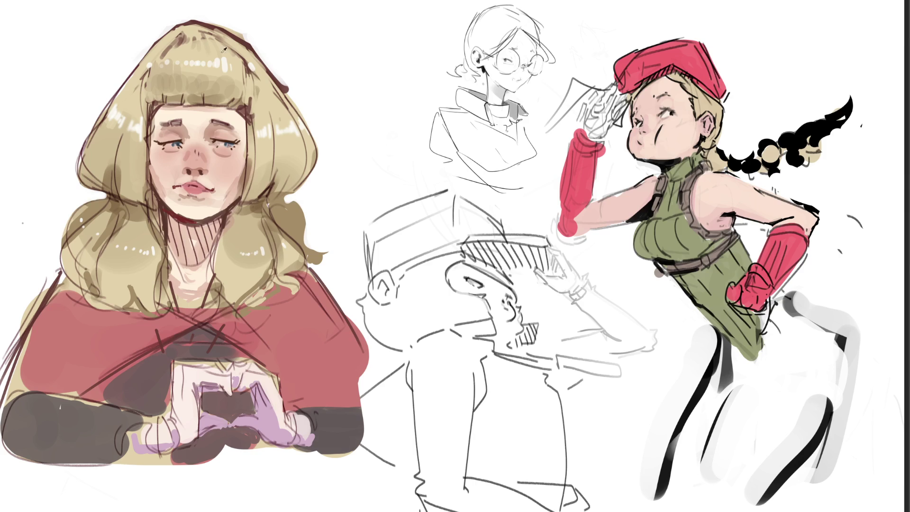
drag(147, 49, 81, 163)
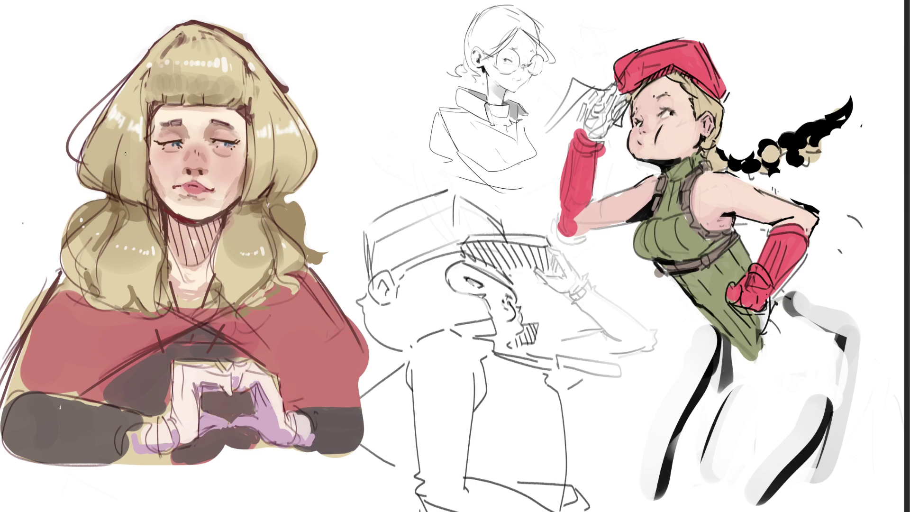
mouse_move(296, 97)
mouse_down()
mouse_move(287, 208)
mouse_move(308, 251)
mouse_up()
- Undo the trial strokes, then redraw the hair's right outline and retouch its top-right edge
key(ctrl+z)
key(ctrl+z)
drag(303, 188, 318, 174)
key(ctrl+z)
mouse_move(285, 92)
mouse_down()
mouse_move(318, 176)
mouse_move(297, 206)
mouse_up()
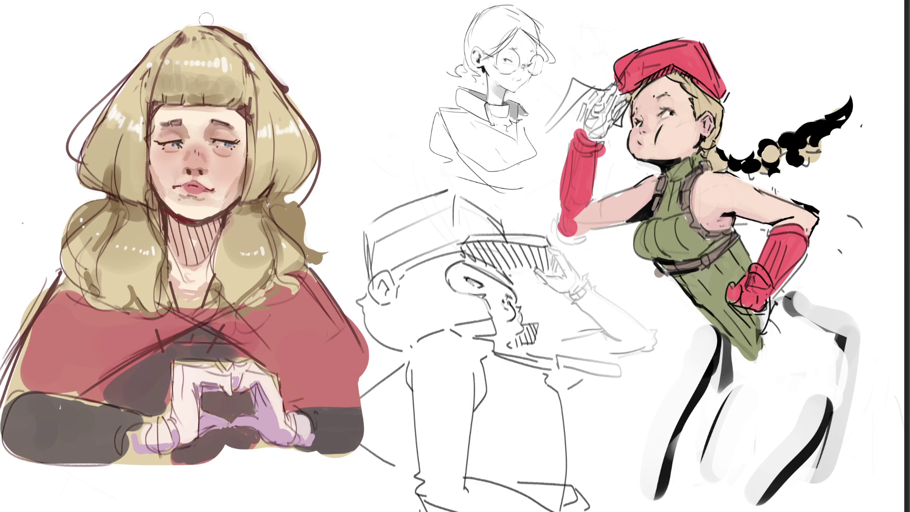
mouse_move(216, 20)
mouse_down()
mouse_move(268, 46)
mouse_move(262, 38)
mouse_move(263, 53)
mouse_up()
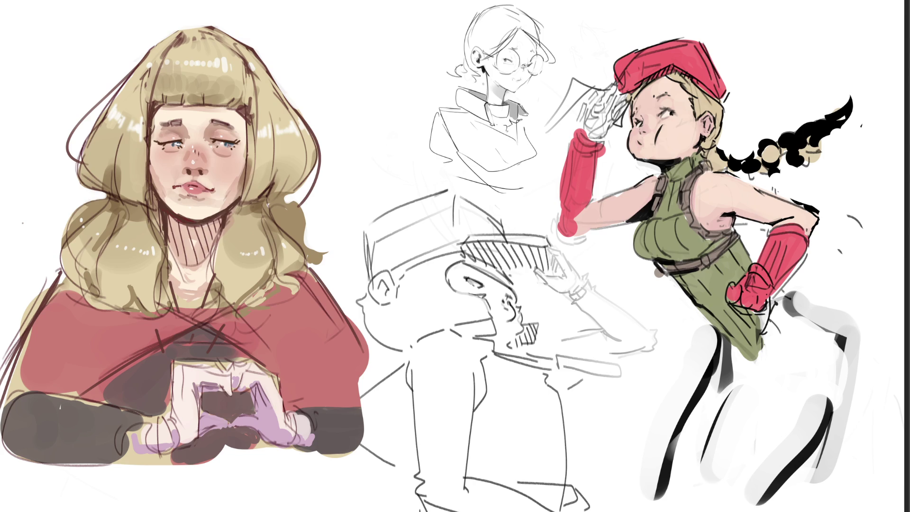
- Outline the bangs and jaw-side hair edges and draw dark hair strands over the neck and collar
drag(245, 129, 242, 113)
drag(243, 176, 241, 196)
mouse_move(230, 216)
mouse_down()
mouse_move(215, 245)
mouse_move(212, 292)
mouse_up()
drag(170, 244, 166, 272)
mouse_move(167, 284)
mouse_down()
mouse_move(154, 312)
mouse_move(172, 322)
mouse_up()
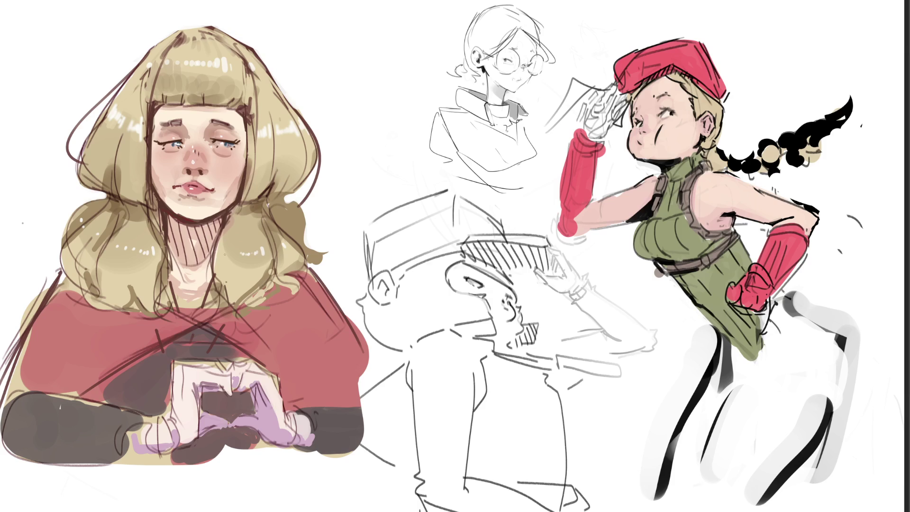
drag(212, 244, 213, 271)
drag(215, 270, 235, 311)
mouse_move(238, 316)
mouse_down()
mouse_move(253, 318)
mouse_move(242, 313)
mouse_move(269, 293)
mouse_move(295, 287)
mouse_move(301, 295)
mouse_move(337, 256)
mouse_up()
- Outline a hair curl and the hair's left edge, then darken shading beside the face and bangs
drag(288, 198, 330, 264)
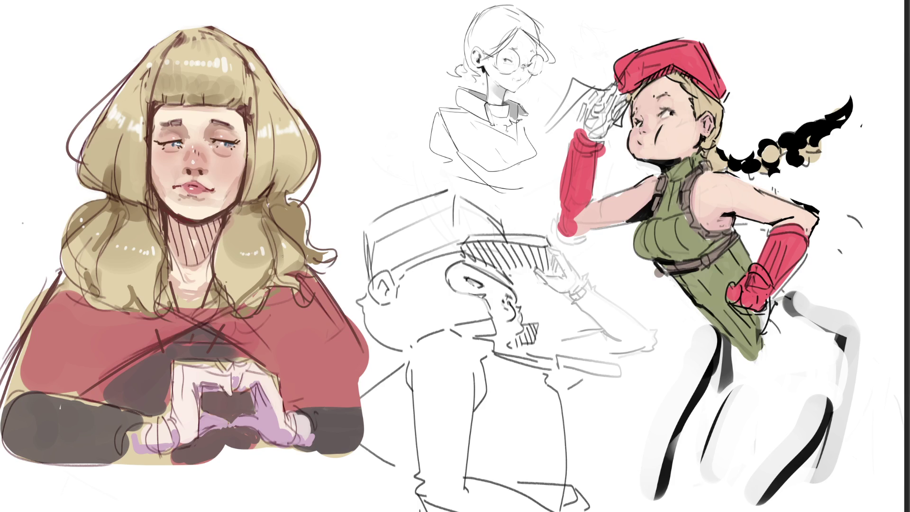
mouse_move(106, 199)
mouse_down()
mouse_move(59, 268)
mouse_move(90, 296)
mouse_move(125, 302)
mouse_up()
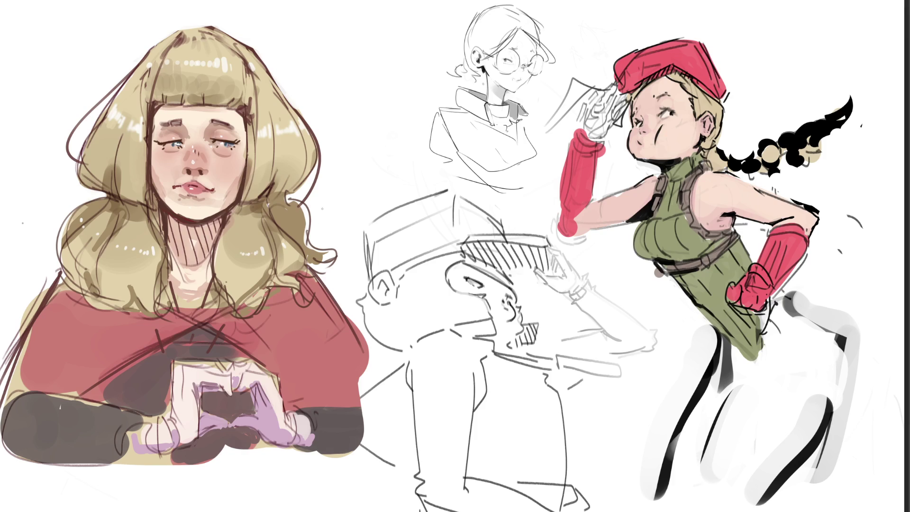
mouse_move(270, 203)
mouse_down()
mouse_move(303, 244)
mouse_move(274, 202)
mouse_move(318, 244)
mouse_up()
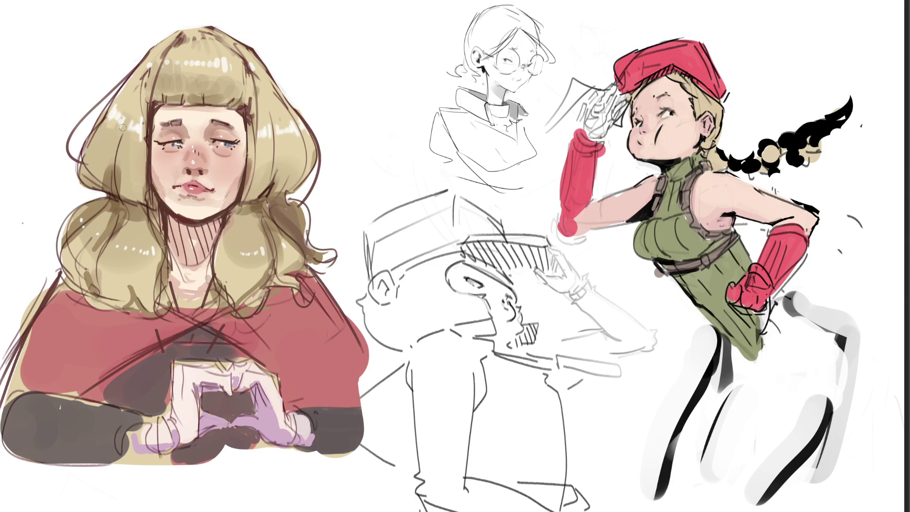
click(206, 78)
- Repaint the hair darker brown and add a pale green glow over the bangs
mouse_move(204, 61)
mouse_down()
mouse_move(156, 161)
mouse_move(265, 156)
mouse_move(270, 189)
mouse_move(189, 265)
mouse_move(128, 259)
mouse_move(208, 292)
mouse_move(253, 327)
mouse_move(284, 360)
mouse_move(296, 396)
mouse_move(53, 393)
mouse_move(52, 360)
mouse_up()
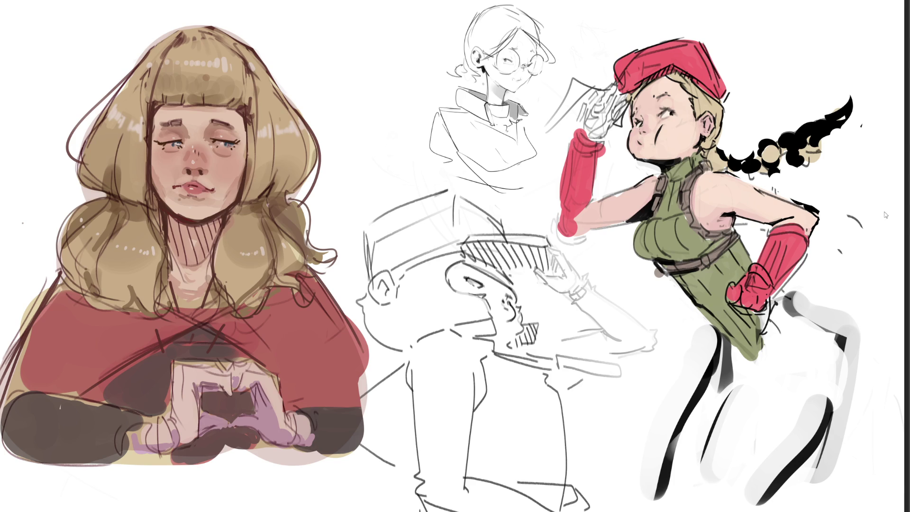
drag(194, 92, 182, 122)
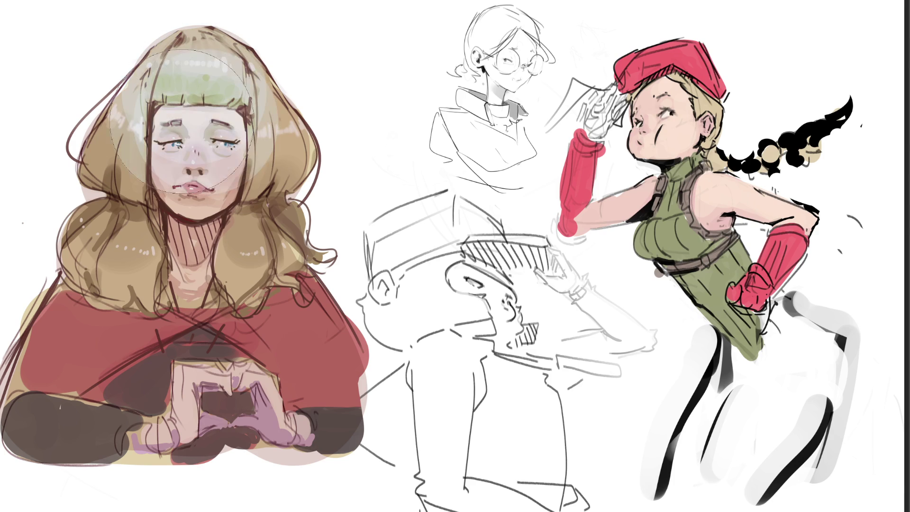
key(ctrl+z)
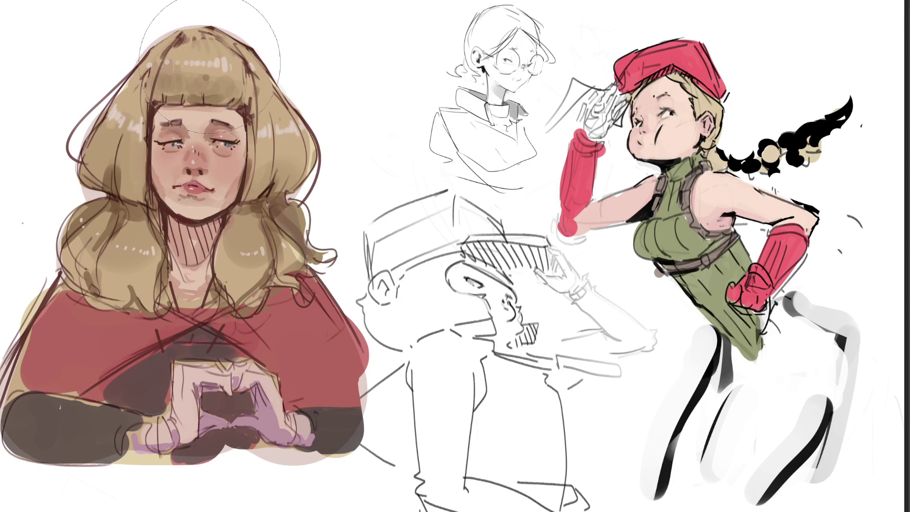
click(203, 92)
- With a smaller brush, paint glow over the heart hands, fingers and left sleeve, then undo it
key(bracketleft)
key(bracketleft)
key(bracketleft)
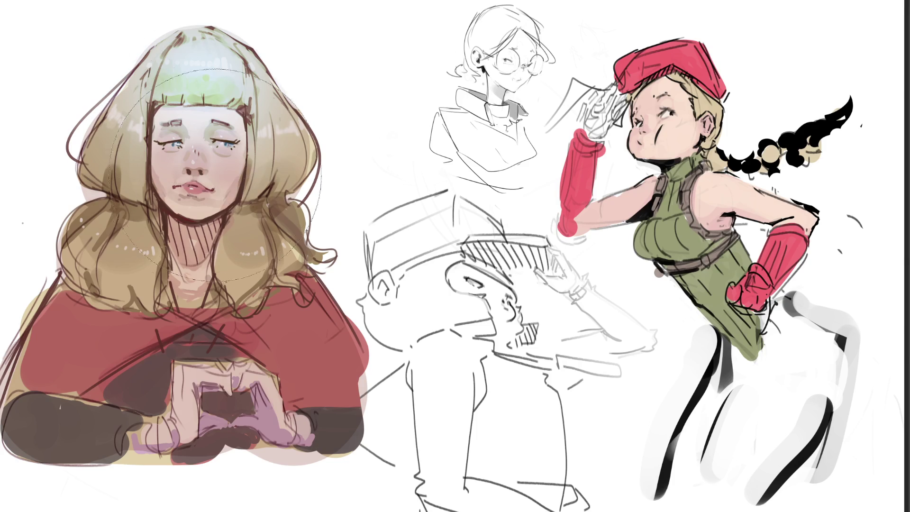
mouse_move(197, 360)
mouse_down()
mouse_move(256, 379)
mouse_move(266, 400)
mouse_up()
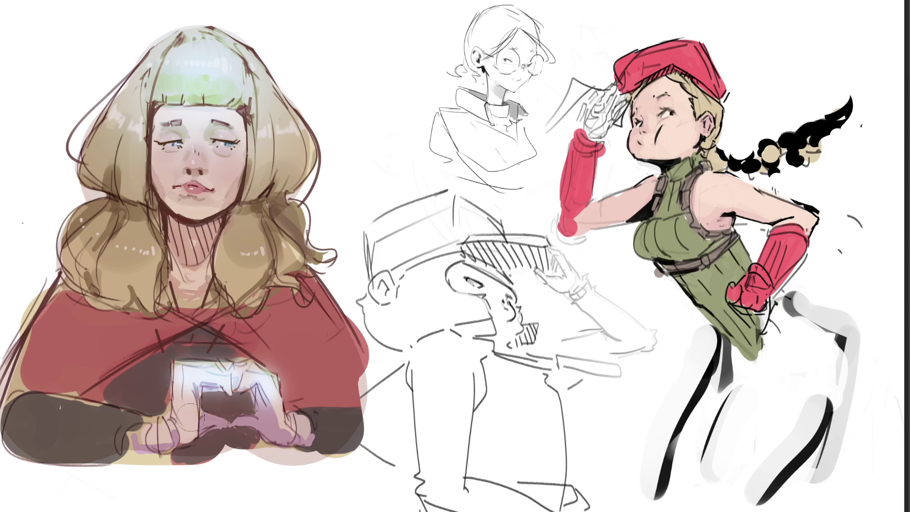
drag(187, 414, 190, 429)
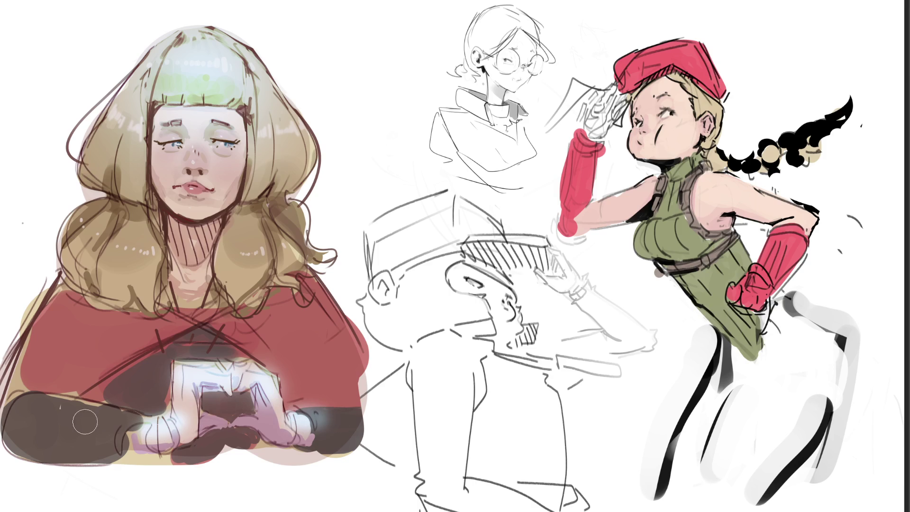
drag(113, 419, 14, 402)
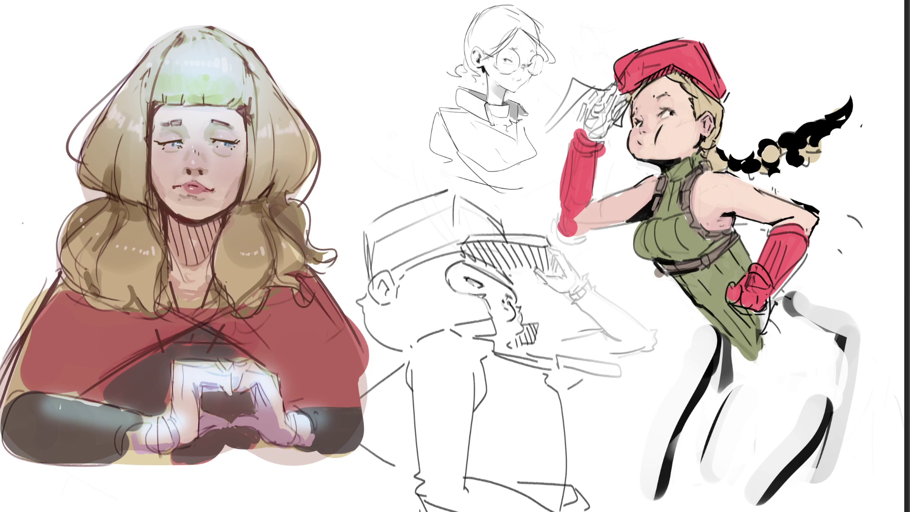
key(ctrl+z)
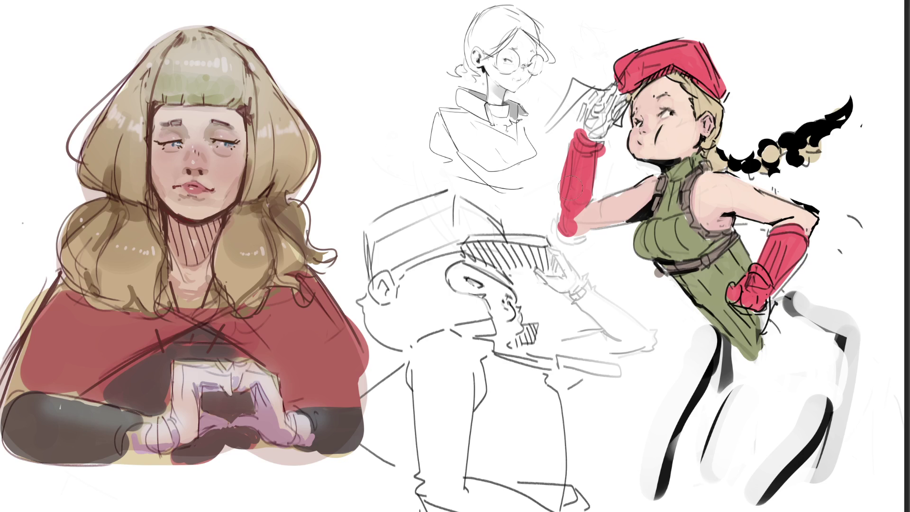
- Restore the darker colours and soften a green tint over the bangs with a larger brush
key(ctrl+j)
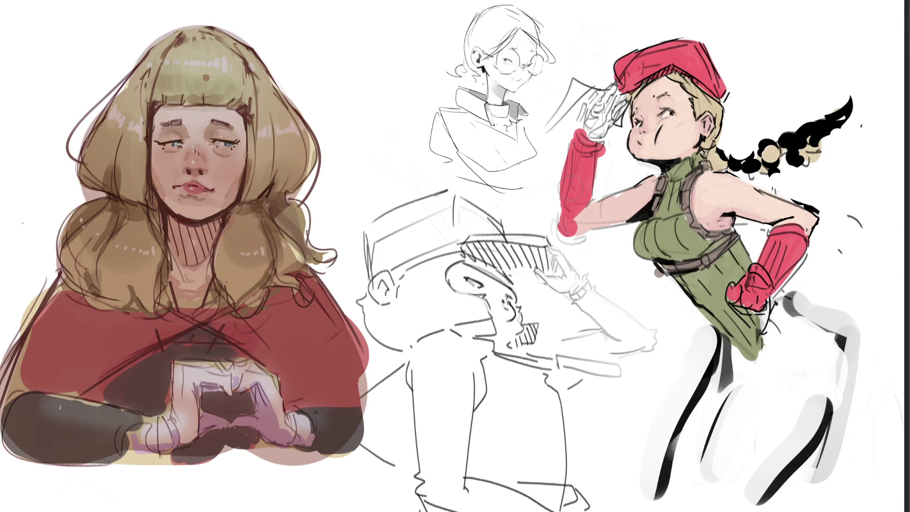
key(bracketright)
key(bracketright)
key(bracketright)
drag(209, 83, 194, 128)
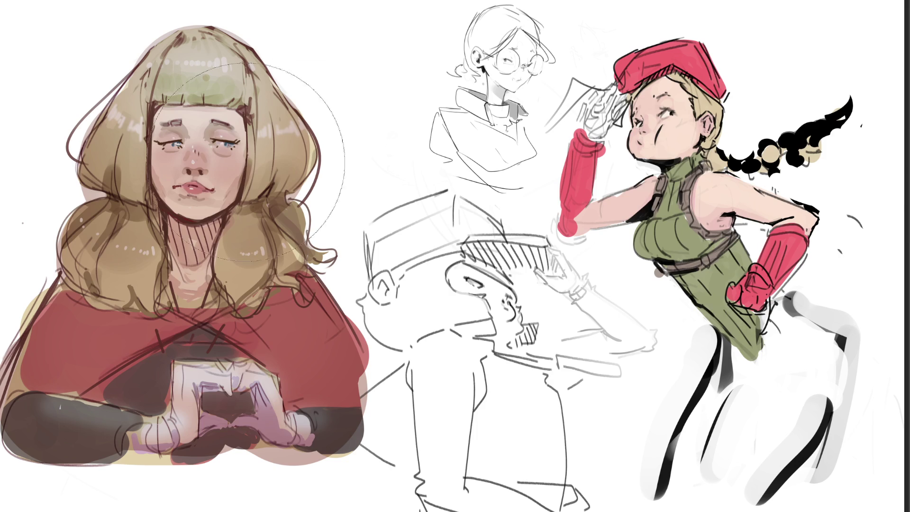
- Resize the brush and airbrush a dark teal background around the portrait
key(bracketright)
key(bracketright)
key(bracketright)
key(bracketright)
key(bracketleft)
key(bracketleft)
key(bracketleft)
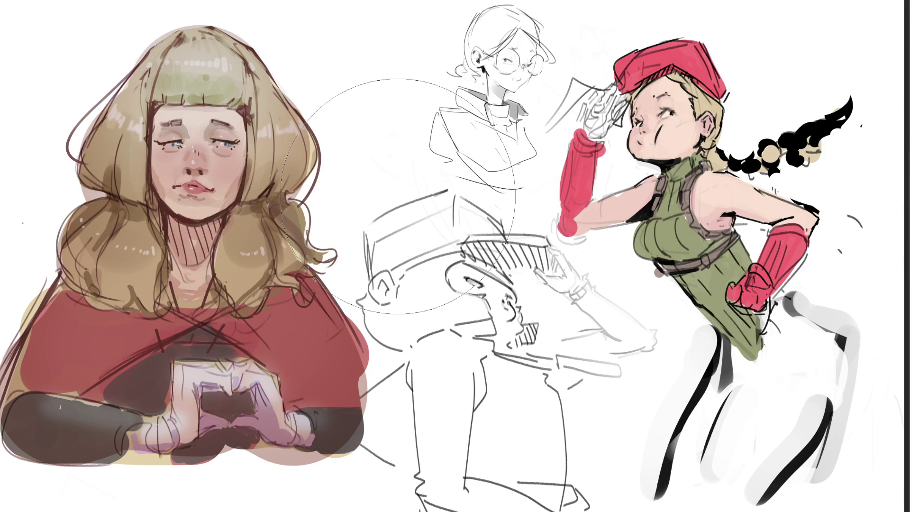
key(bracketleft)
key(bracketleft)
key(bracketleft)
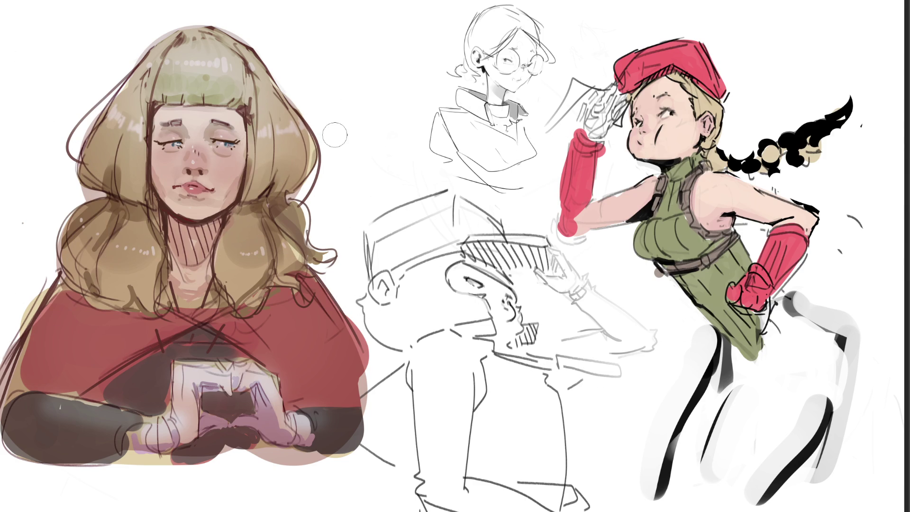
key(bracketright)
key(bracketright)
key(bracketright)
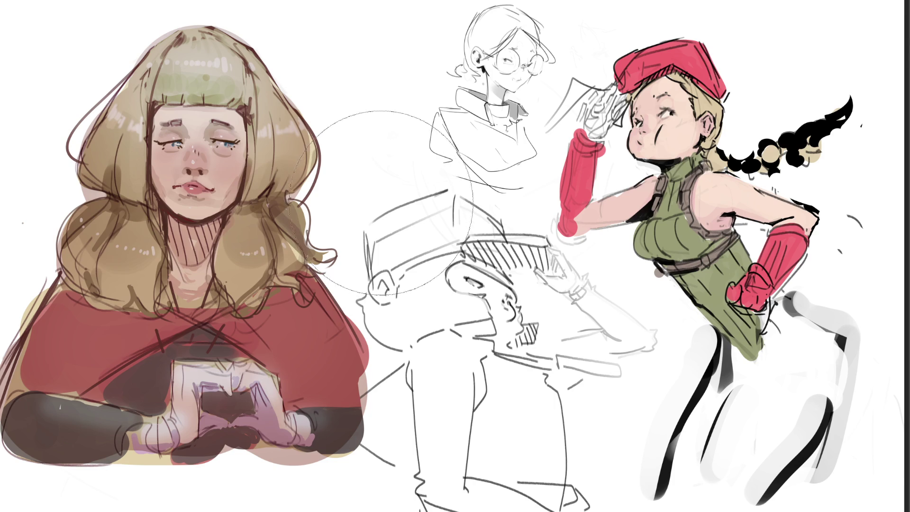
mouse_move(390, 197)
mouse_down()
mouse_move(71, 189)
mouse_move(332, 275)
mouse_move(323, 95)
mouse_up()
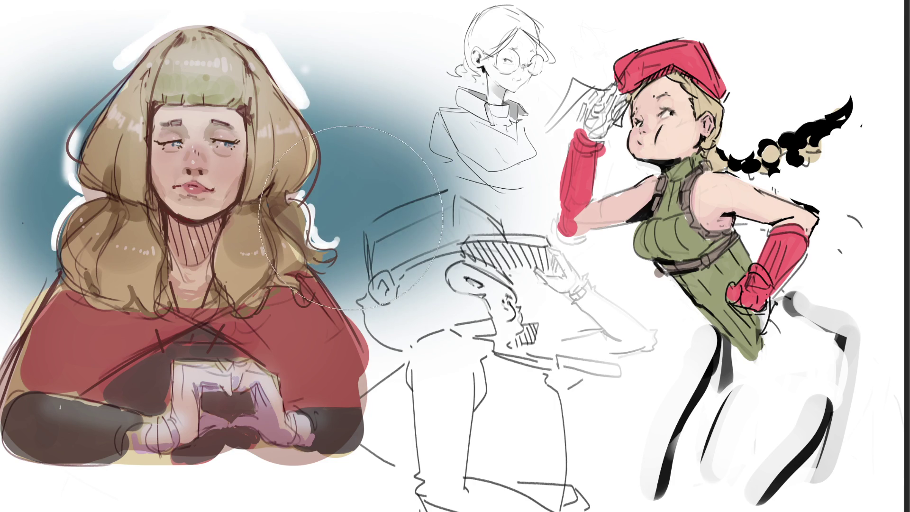
- Replace the airbrushed teal with a large flat teal shape behind the portrait, erasing its upper-right part
key(ctrl+z)
drag(393, 213, 64, 215)
mouse_move(469, 161)
mouse_down()
mouse_move(519, 235)
mouse_move(517, 142)
mouse_up()
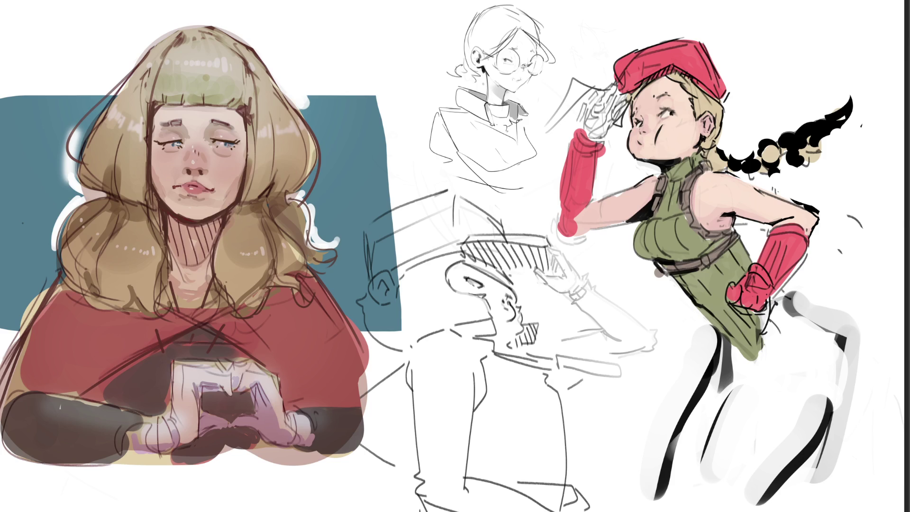
mouse_move(436, 246)
mouse_down()
mouse_move(284, 56)
mouse_move(427, 247)
mouse_up()
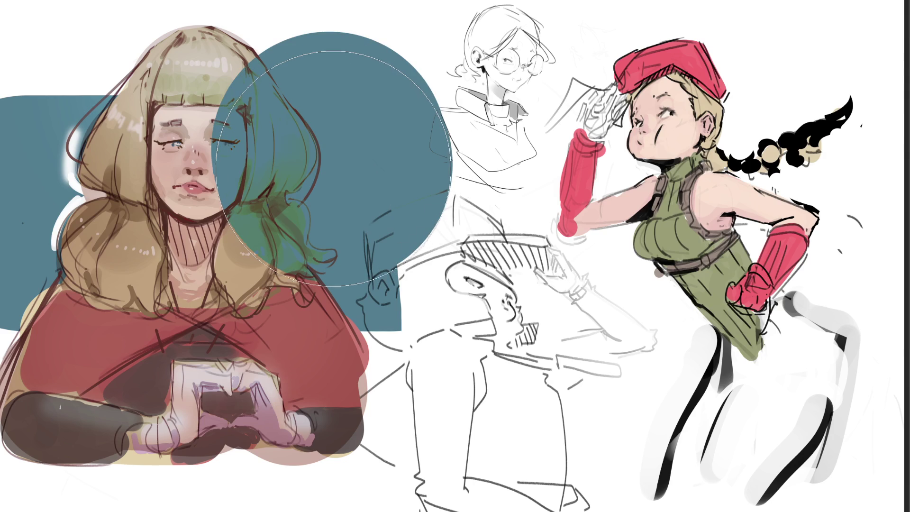
key(ctrl+z)
key(bracketleft)
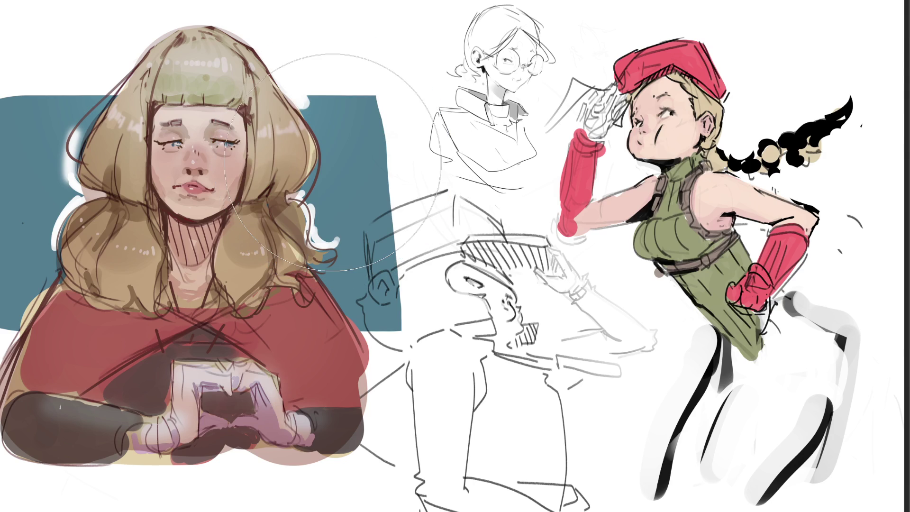
- Shrink the brush and paint teal over the white halo on the bangs, left hair edge and left shoulder
key(bracketleft)
key(bracketleft)
key(bracketleft)
mouse_move(293, 197)
mouse_down()
mouse_move(323, 245)
mouse_move(314, 234)
mouse_move(309, 241)
mouse_up()
mouse_move(295, 100)
mouse_down()
mouse_move(305, 100)
mouse_move(297, 98)
mouse_up()
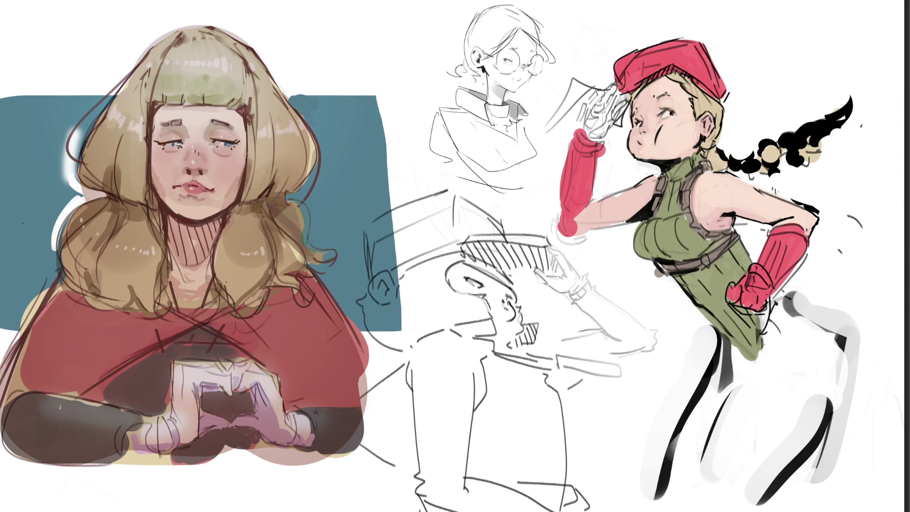
mouse_move(75, 136)
mouse_down()
mouse_move(62, 152)
mouse_move(66, 180)
mouse_move(104, 195)
mouse_move(87, 194)
mouse_move(64, 215)
mouse_move(66, 209)
mouse_move(49, 259)
mouse_up()
drag(102, 185, 88, 203)
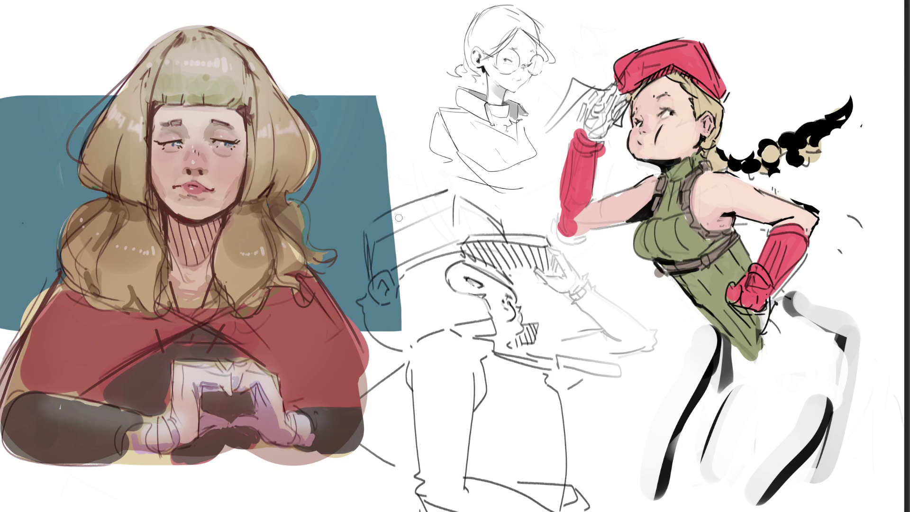
mouse_move(38, 282)
mouse_down()
mouse_move(47, 280)
mouse_move(29, 298)
mouse_up()
- Paint blue glow streaks from both eyes, then erase most of them with a larger eraser
drag(229, 144, 268, 71)
drag(174, 143, 116, 84)
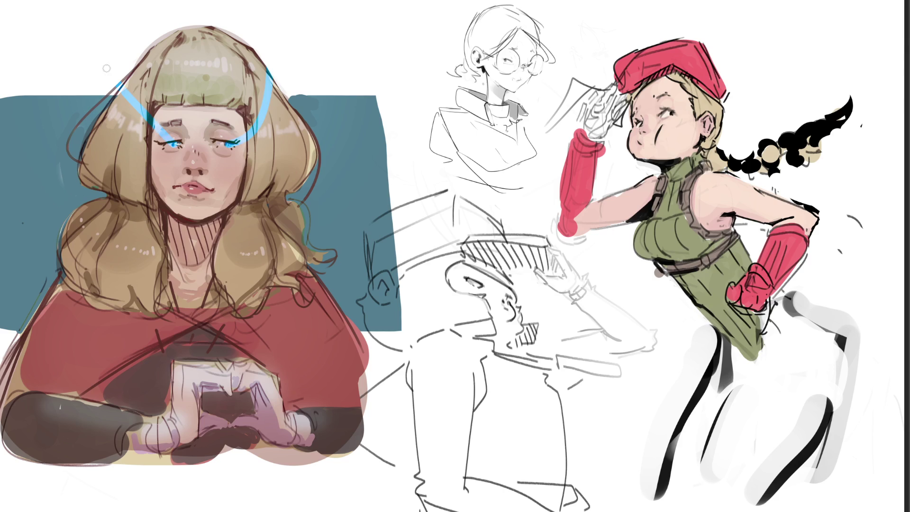
key(e)
mouse_move(284, 90)
mouse_down()
mouse_move(280, 61)
mouse_move(255, 142)
mouse_move(239, 133)
mouse_up()
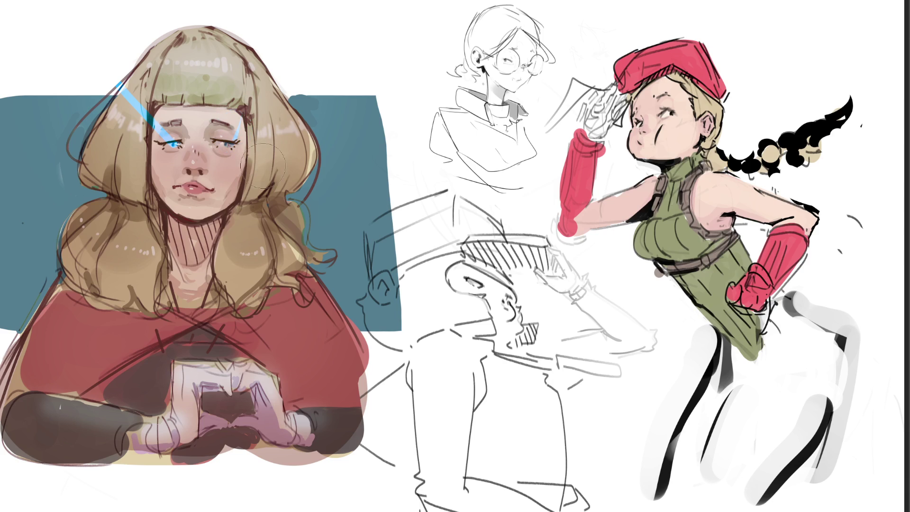
drag(125, 84, 154, 126)
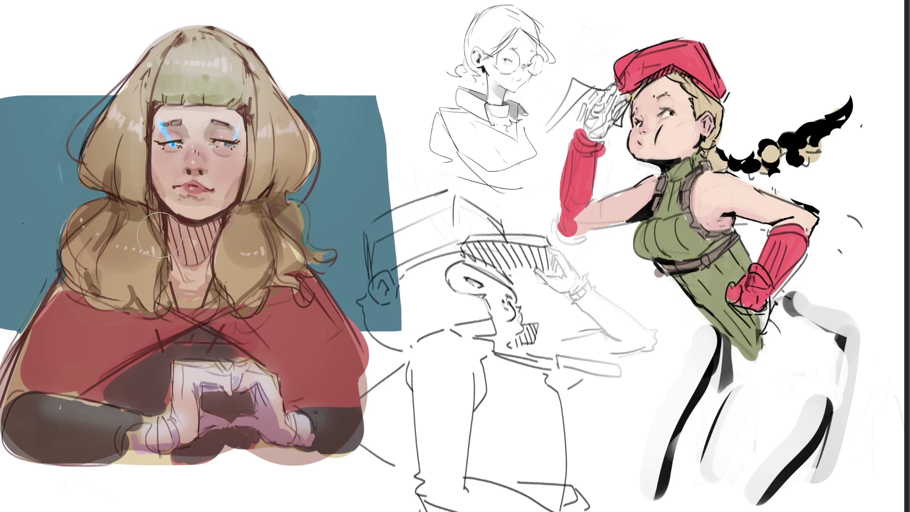
- Paint a blue glow into the eye, undoing a stray cyan hair highlight and pink sweater stroke
drag(218, 114, 225, 137)
drag(187, 49, 129, 115)
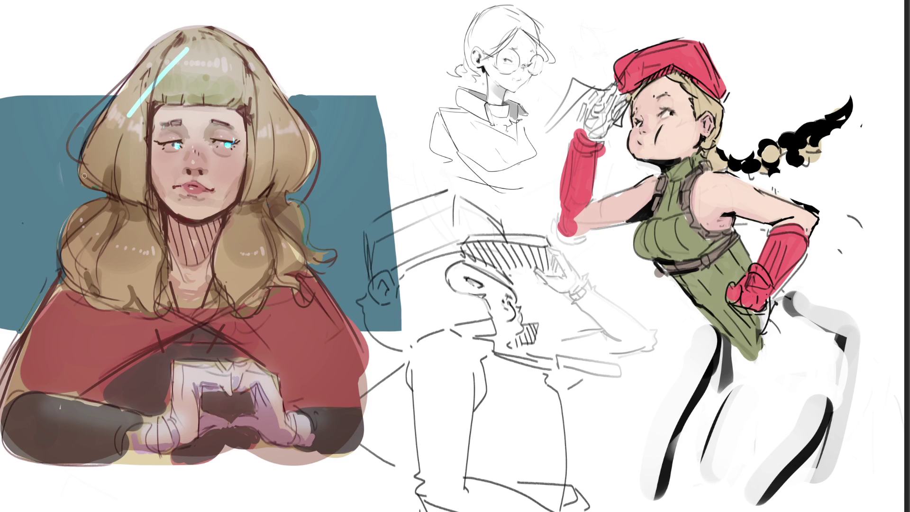
key(ctrl+z)
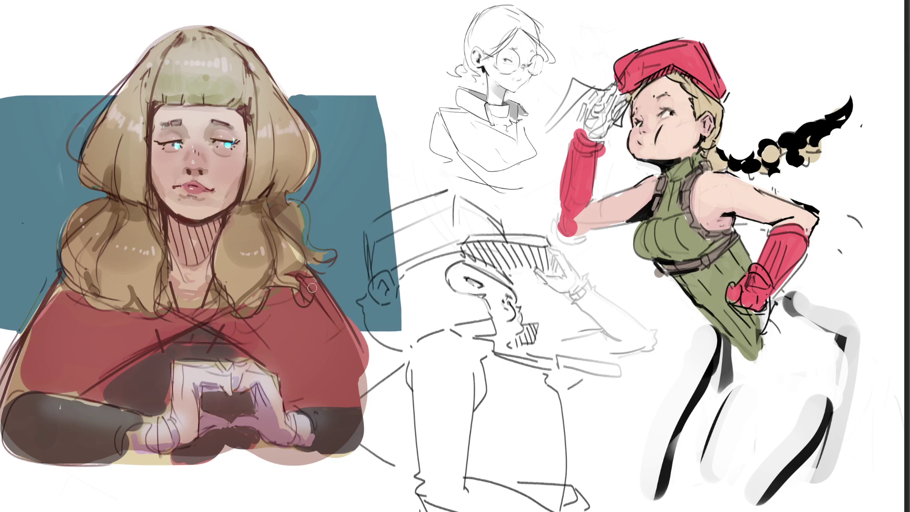
drag(306, 264, 367, 356)
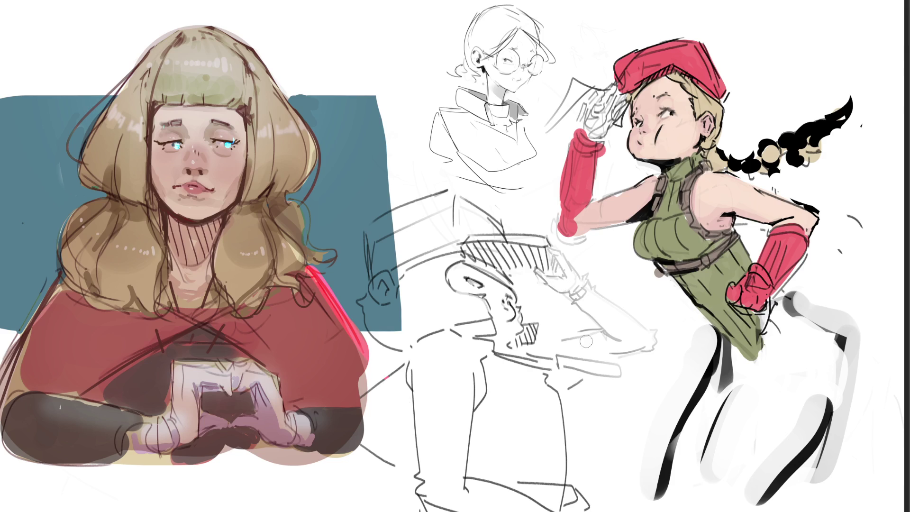
key(ctrl+z)
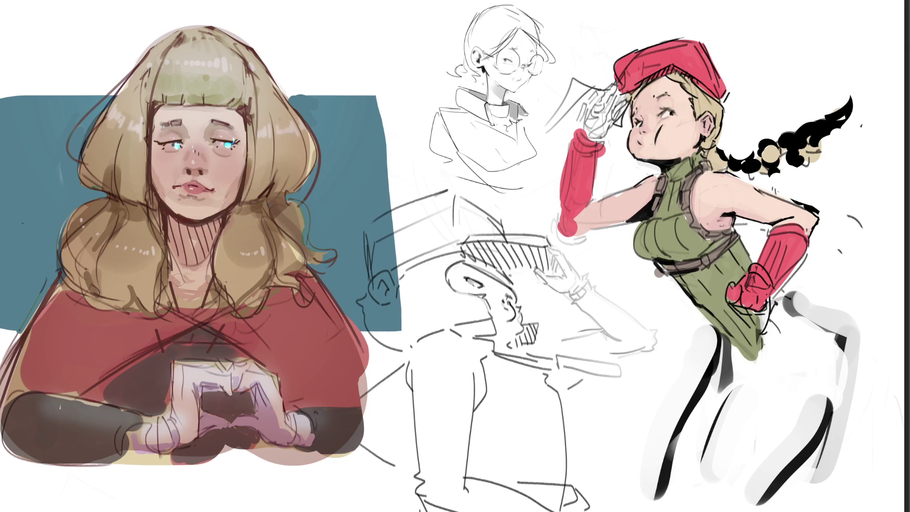
- Add thin pink-red rim lines over both eyebrows, the cheek, jawline and side hair edges
mouse_move(163, 246)
mouse_down()
mouse_move(188, 271)
mouse_move(168, 248)
mouse_move(212, 261)
mouse_move(203, 264)
mouse_up()
key(ctrl+z)
drag(172, 107, 154, 115)
drag(245, 120, 240, 112)
drag(246, 171, 243, 184)
drag(219, 216, 250, 200)
drag(261, 221, 268, 296)
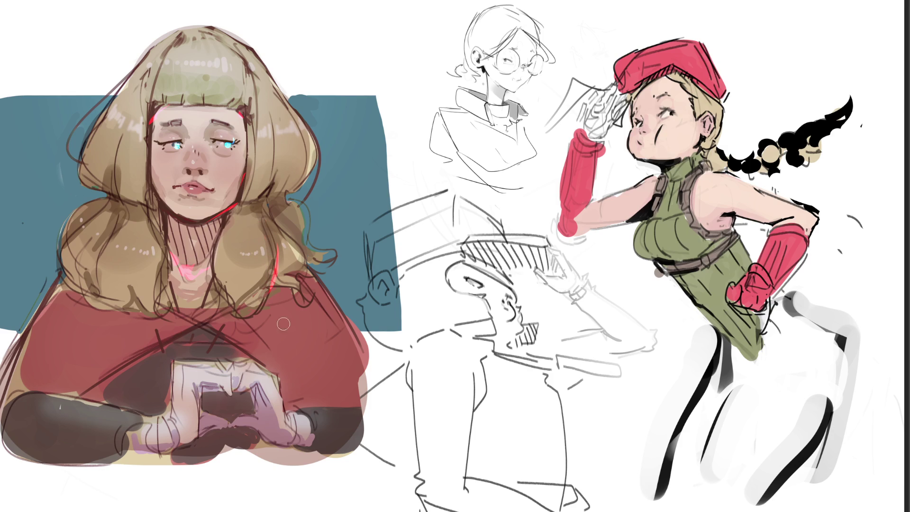
drag(104, 254, 102, 300)
- Add thin pink-red rims along the upper hair edges and left shoulder, undoing thick strokes
drag(142, 47, 65, 137)
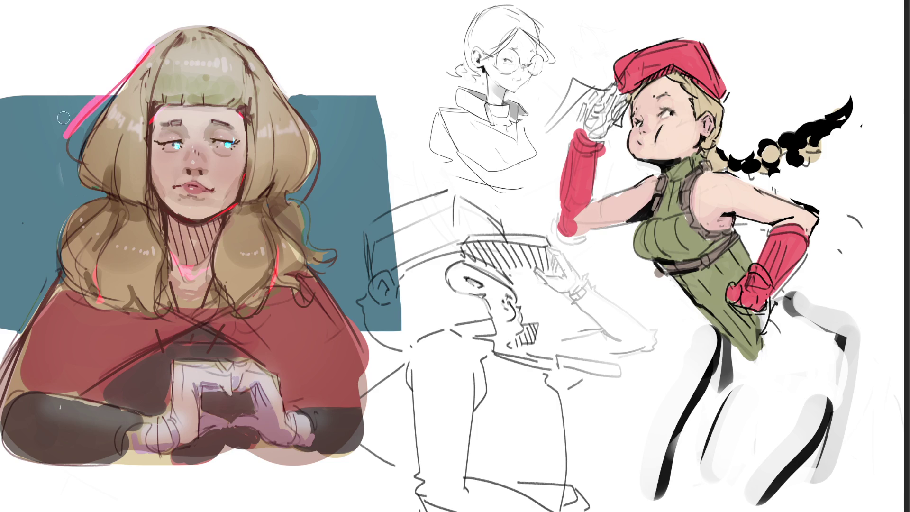
drag(114, 74, 65, 139)
drag(290, 97, 316, 157)
key(ctrl+z)
mouse_move(288, 88)
mouse_down()
mouse_move(324, 161)
mouse_move(322, 182)
mouse_up()
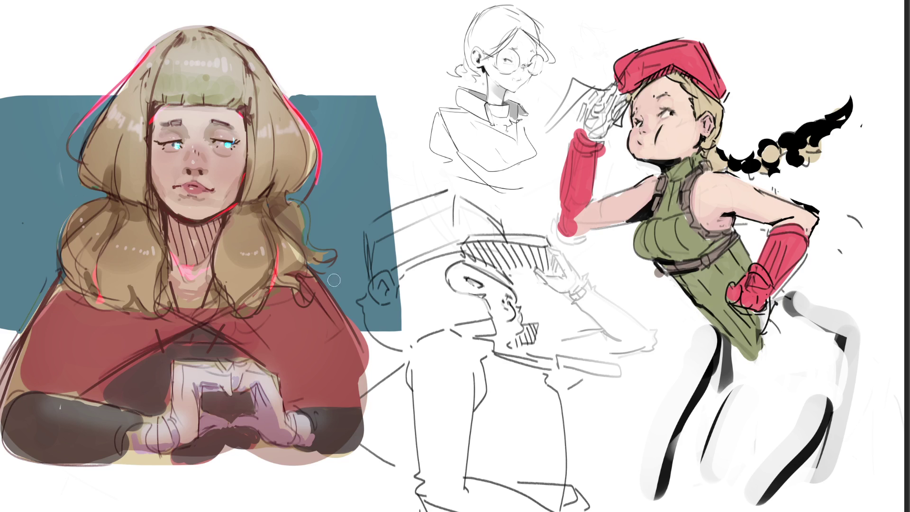
drag(316, 267, 361, 325)
key(ctrl+z)
key(ctrl+z)
drag(50, 277, 25, 334)
- Paint cyan energy swirls around the hands, trim them with the eraser, and dab a magenta heart between
drag(166, 417, 174, 296)
drag(183, 353, 216, 353)
mouse_move(182, 298)
mouse_down()
mouse_move(221, 350)
mouse_move(216, 336)
mouse_move(277, 351)
mouse_move(237, 336)
mouse_move(279, 379)
mouse_move(180, 372)
mouse_move(298, 412)
mouse_up()
mouse_move(177, 319)
mouse_down()
mouse_move(177, 360)
mouse_move(209, 361)
mouse_move(175, 375)
mouse_move(269, 336)
mouse_move(280, 375)
mouse_move(297, 367)
mouse_up()
mouse_move(173, 406)
mouse_down()
mouse_move(61, 393)
mouse_move(120, 368)
mouse_move(76, 374)
mouse_move(109, 360)
mouse_move(123, 379)
mouse_move(95, 407)
mouse_up()
drag(253, 375, 387, 379)
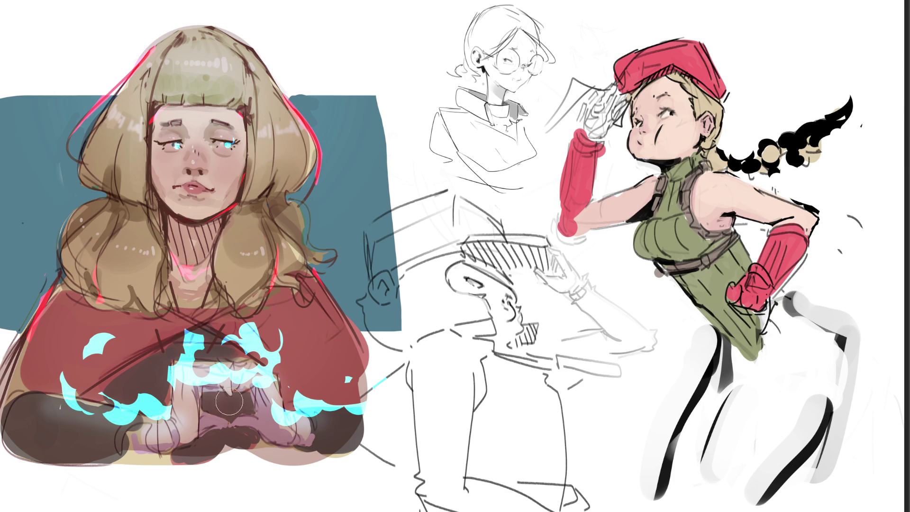
mouse_move(209, 397)
mouse_down()
mouse_move(226, 410)
mouse_move(253, 401)
mouse_up()
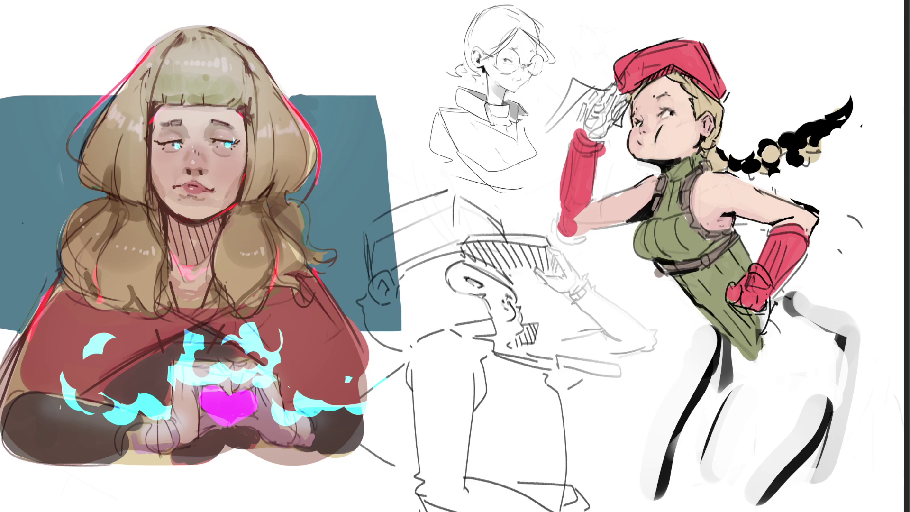
- Repaint the heart pink-red, shape it with dark brown, and paint the lips a muted pink
mouse_move(208, 391)
mouse_down()
mouse_move(234, 434)
mouse_move(243, 399)
mouse_move(218, 448)
mouse_move(239, 469)
mouse_move(243, 463)
mouse_up()
mouse_move(227, 406)
mouse_down()
mouse_move(218, 413)
mouse_move(251, 401)
mouse_move(216, 417)
mouse_up()
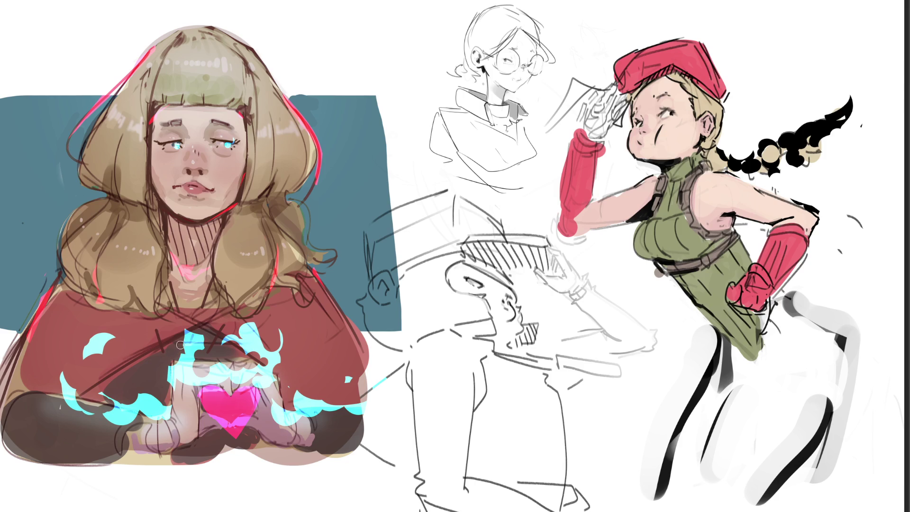
mouse_move(186, 188)
mouse_down()
mouse_move(201, 194)
mouse_move(184, 188)
mouse_up()
drag(202, 193, 180, 194)
mouse_move(186, 187)
mouse_down()
mouse_move(205, 183)
mouse_move(190, 188)
mouse_move(201, 197)
mouse_up()
key(ctrl+minus)
key(ctrl+minus)
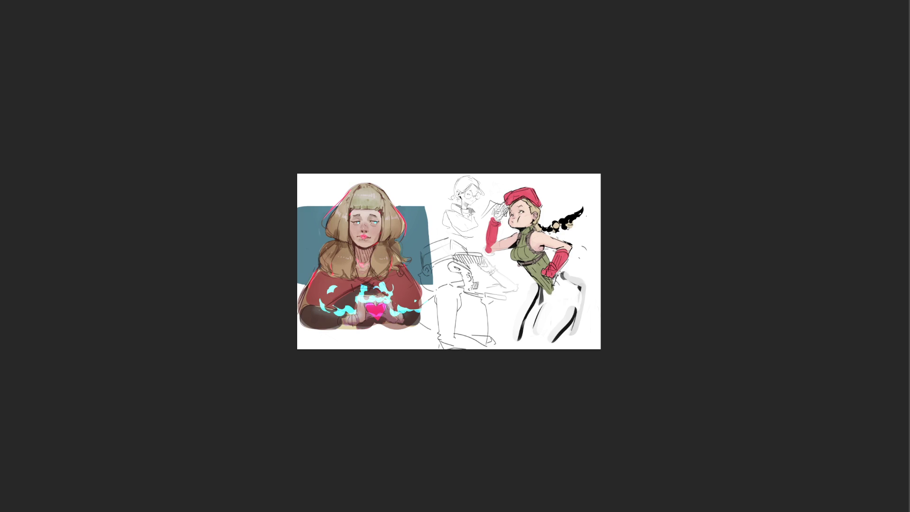
- Undo the stray dark lines at the blue panel edge and skew the blonde girl artwork's top slightly left
key(ctrl+z)
key(ctrl+t)
drag(369, 174, 364, 174)
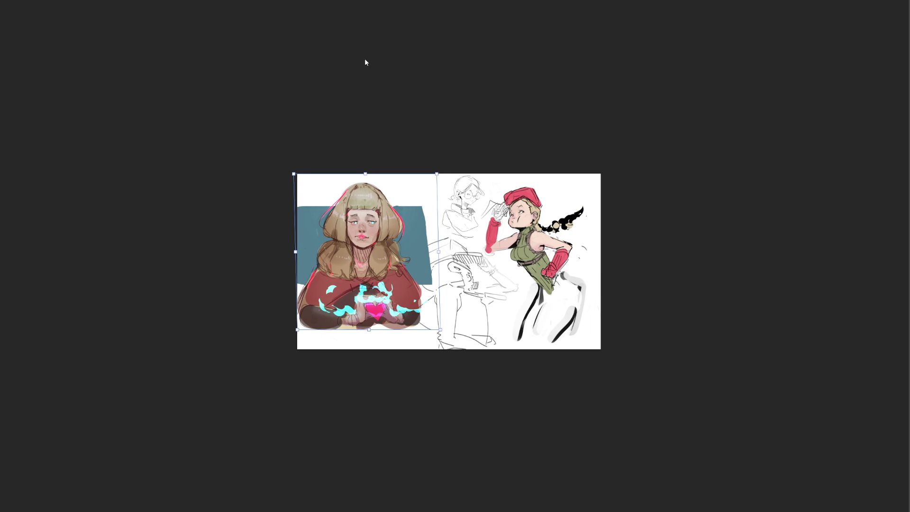
key(Return)
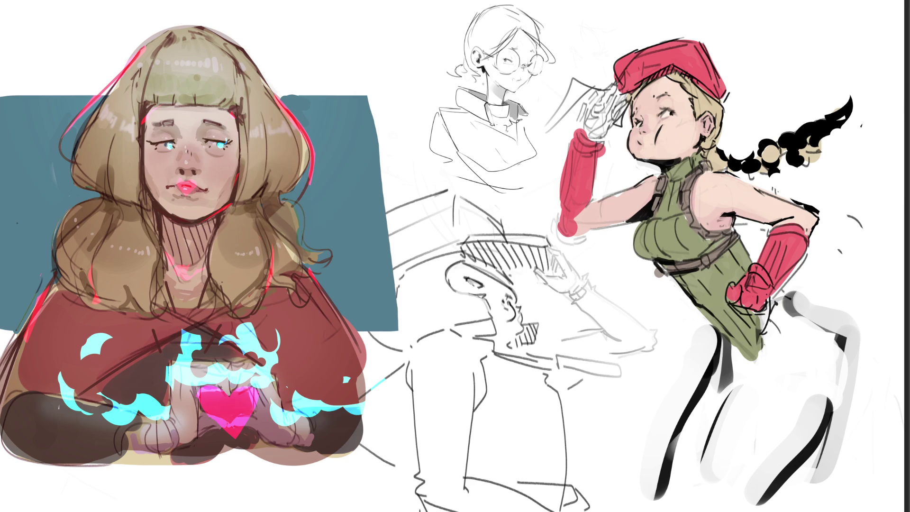
- Tone the lips to skin-pink, add a cyan highlight to the left eye, and smudge the hand scribbles into the cape
drag(191, 182, 189, 188)
click(161, 144)
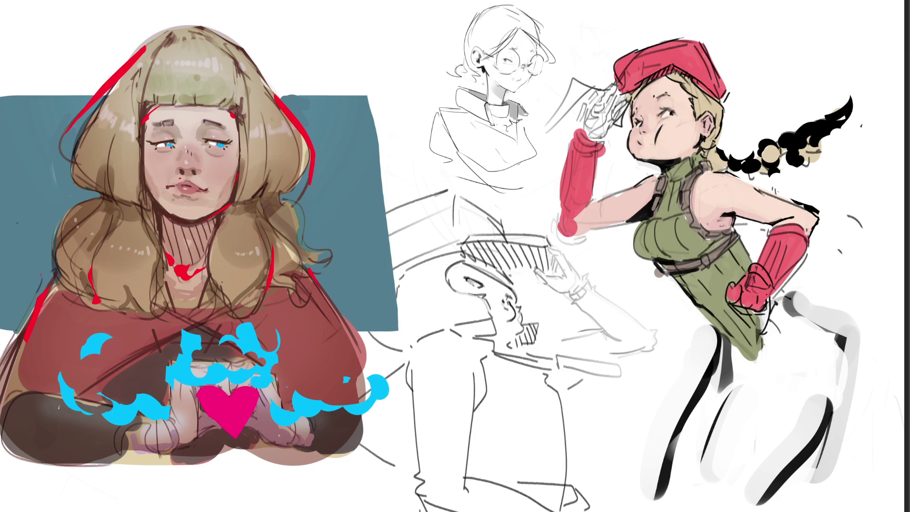
mouse_move(285, 403)
mouse_down()
mouse_move(227, 427)
mouse_move(308, 403)
mouse_move(213, 360)
mouse_move(97, 396)
mouse_move(189, 272)
mouse_move(119, 285)
mouse_move(237, 341)
mouse_move(220, 296)
mouse_up()
- Fade the red stroke along the top-left hair and blend away the cyan blob on the hands
drag(298, 142, 104, 85)
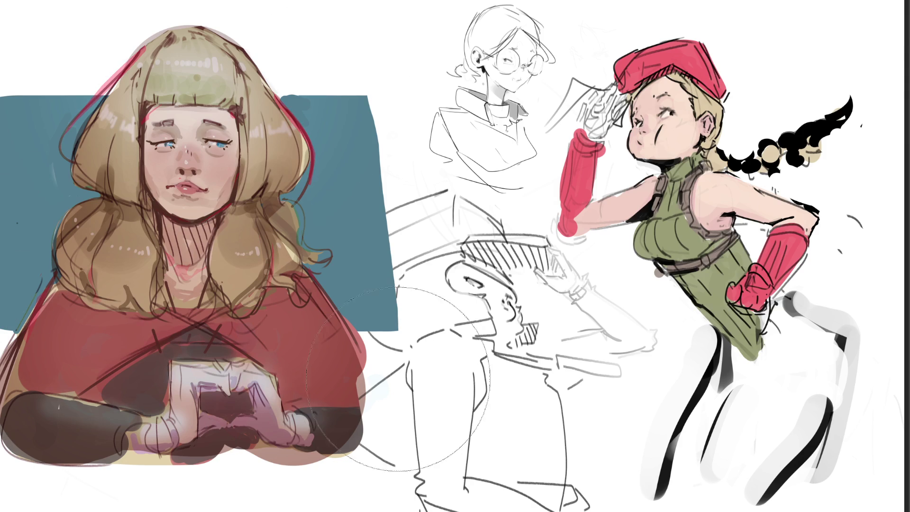
key(ctrl+z)
key(ctrl+z)
key(ctrl+z)
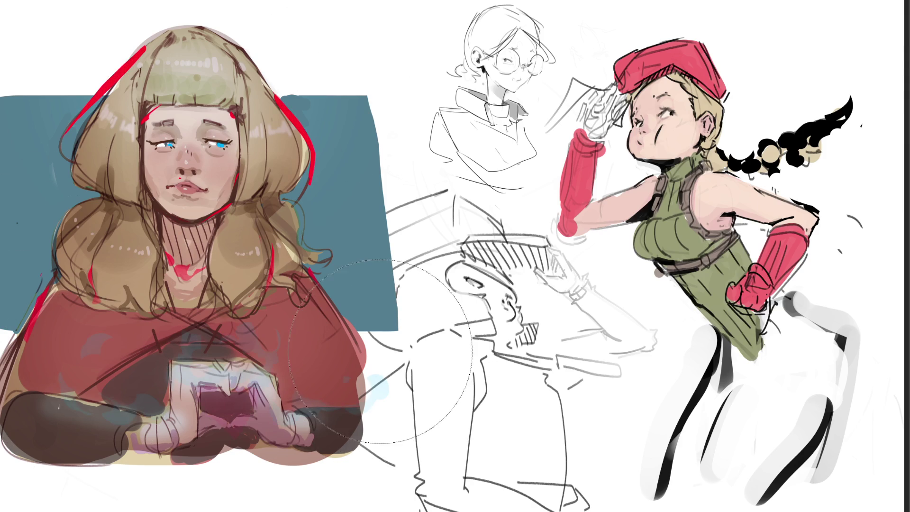
mouse_move(337, 372)
mouse_down()
mouse_move(303, 407)
mouse_move(311, 402)
mouse_up()
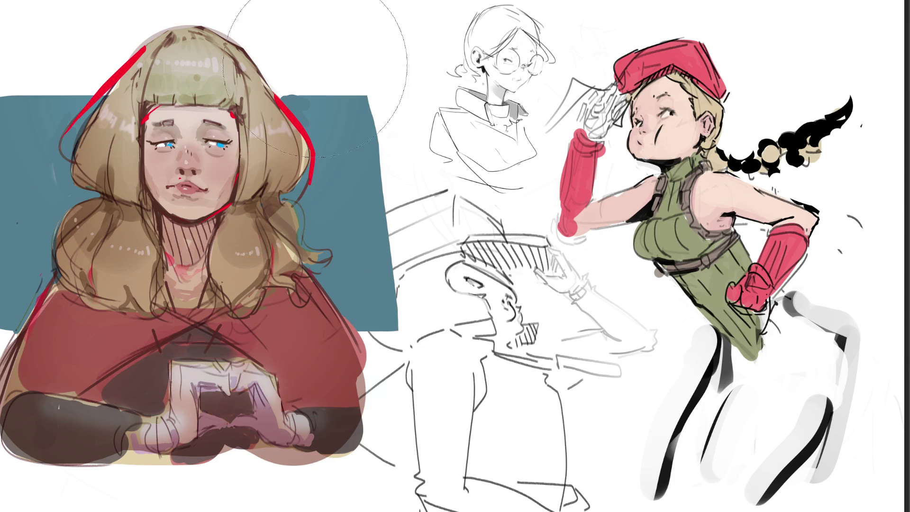
drag(145, 35, 90, 106)
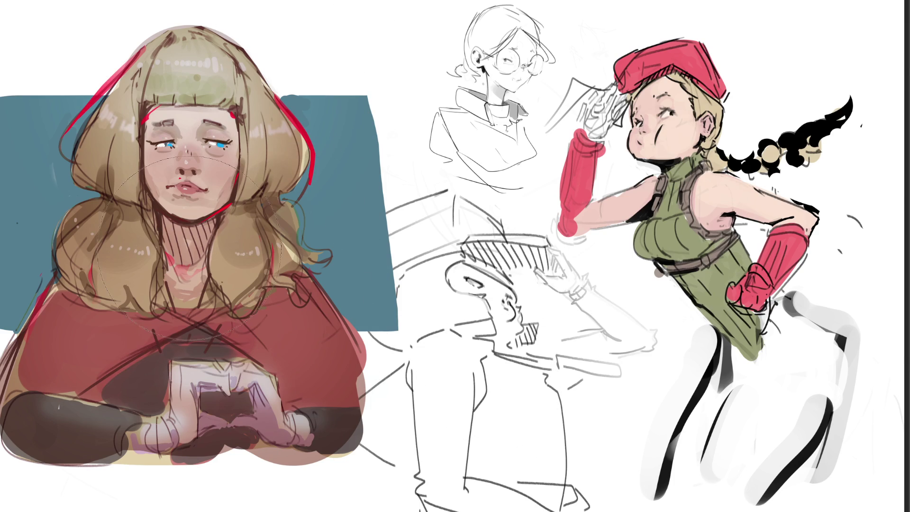
- With a much smaller brush, hatch dark shading strokes on the neck below the chin
key(bracketleft)
key(bracketleft)
key(bracketleft)
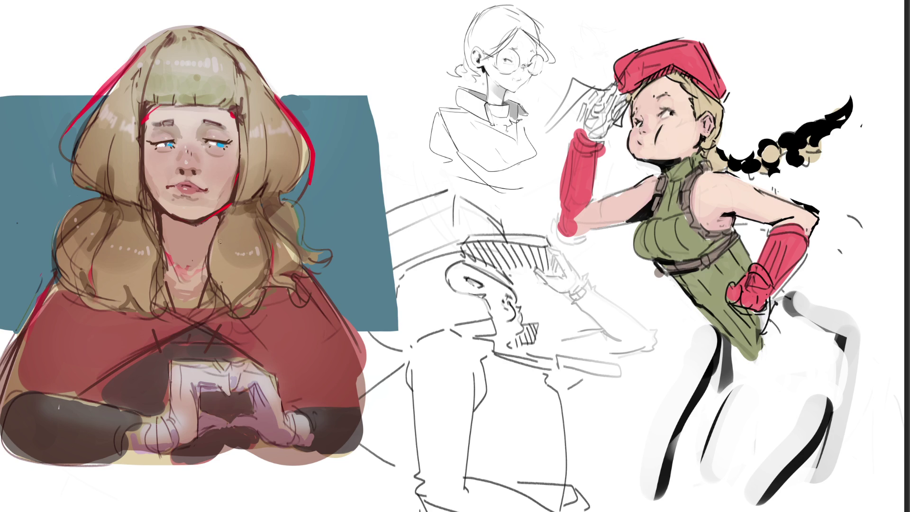
mouse_move(211, 218)
mouse_down()
mouse_move(208, 249)
mouse_move(194, 249)
mouse_up()
mouse_move(168, 219)
mouse_down()
mouse_move(195, 227)
mouse_move(212, 249)
mouse_move(199, 265)
mouse_up()
drag(166, 218, 171, 260)
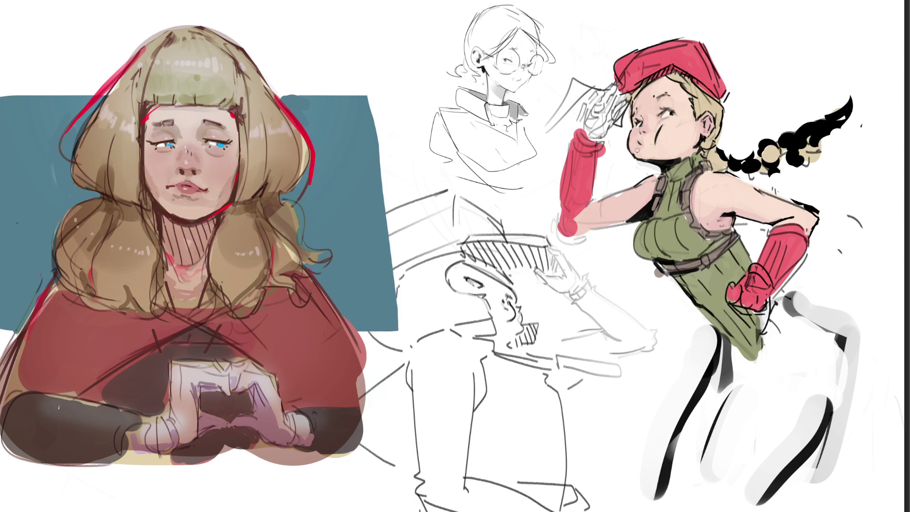
key(ctrl+0)
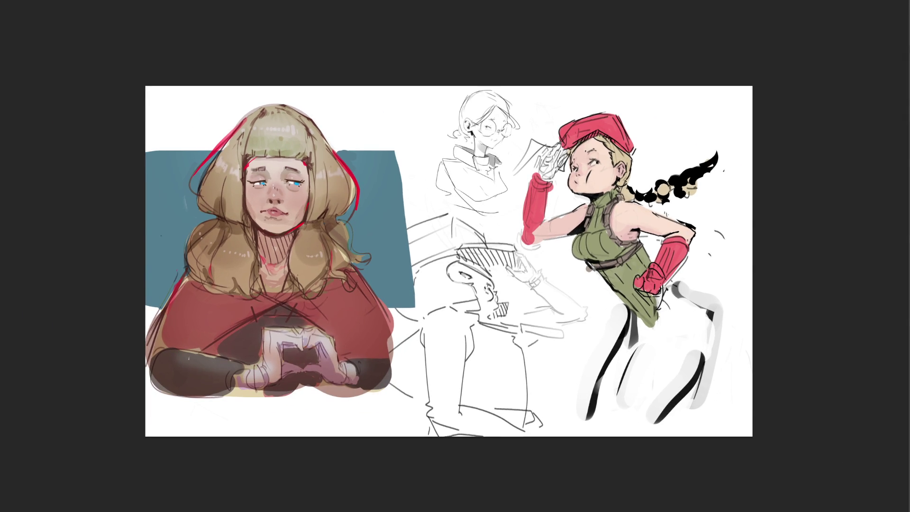
- Extend the canvas's right edge with Crop and move the sketch layer with the fighter girl rightward
key(c)
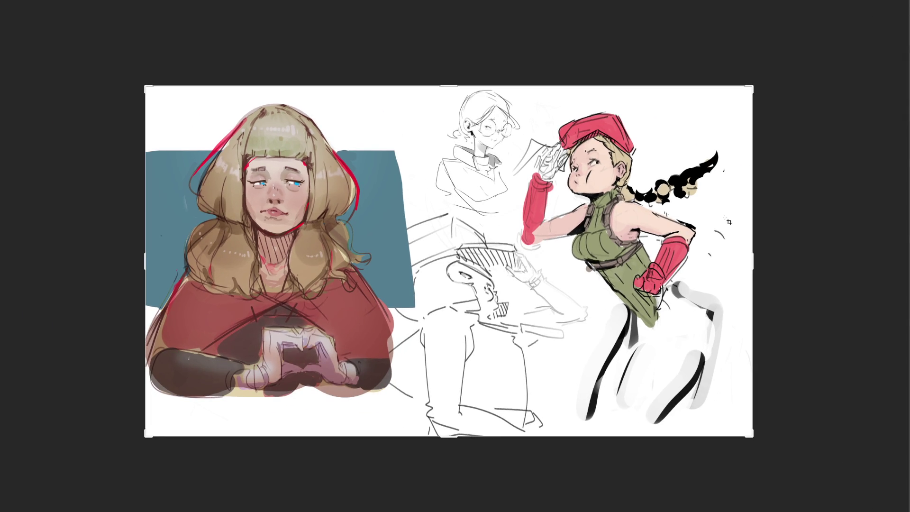
drag(753, 262, 822, 267)
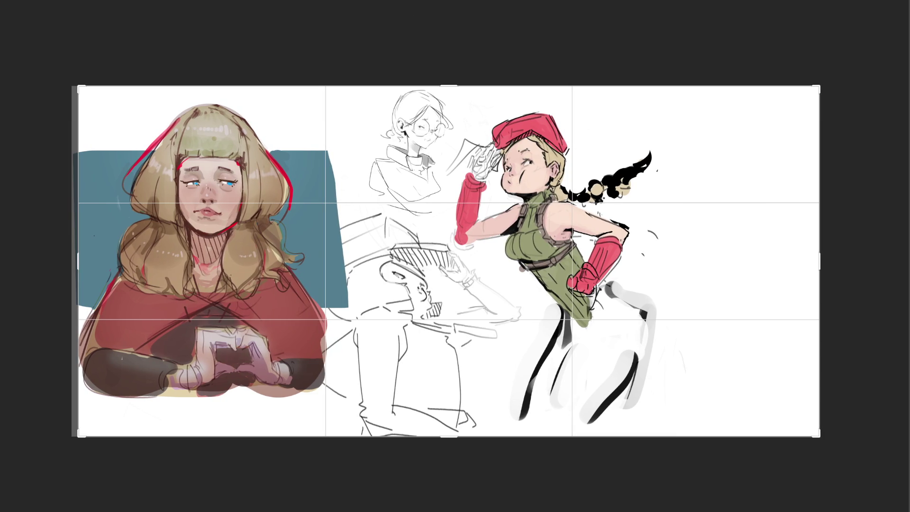
key(Return)
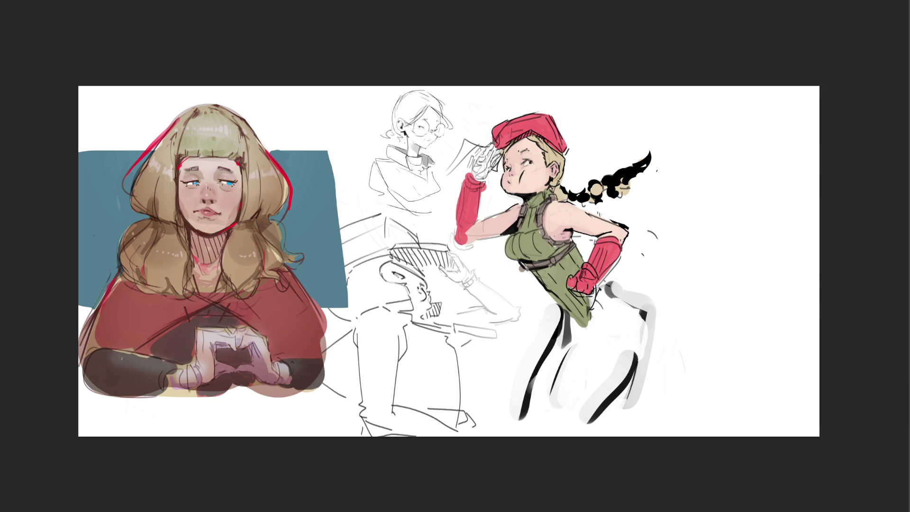
key(v)
drag(612, 271, 777, 271)
key(c)
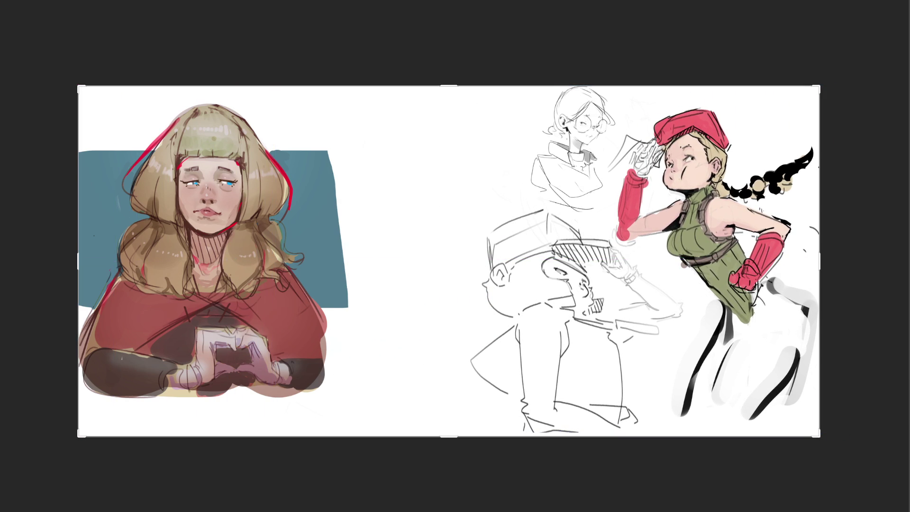
key(Return)
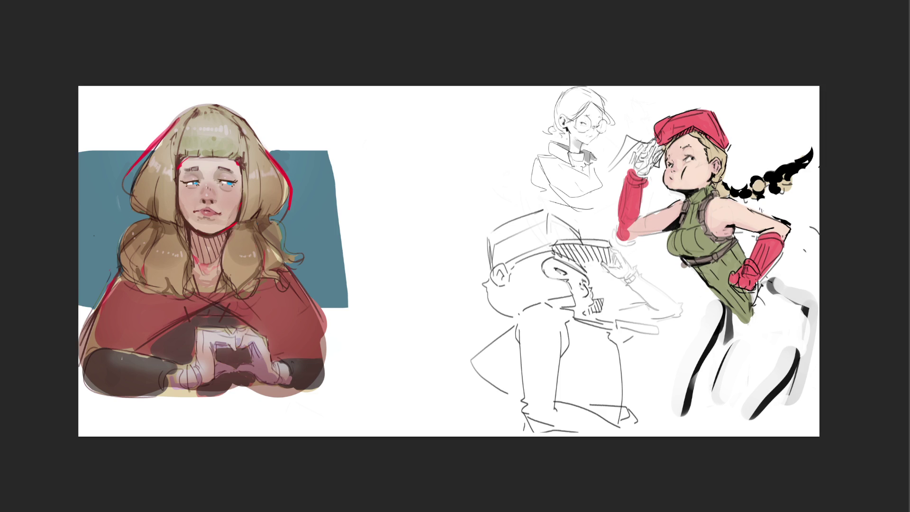
- Paint dark brown between the fighter's leg lines, redoing an undone first attempt
mouse_move(732, 322)
mouse_down()
mouse_move(696, 398)
mouse_move(727, 350)
mouse_up()
key(ctrl+z)
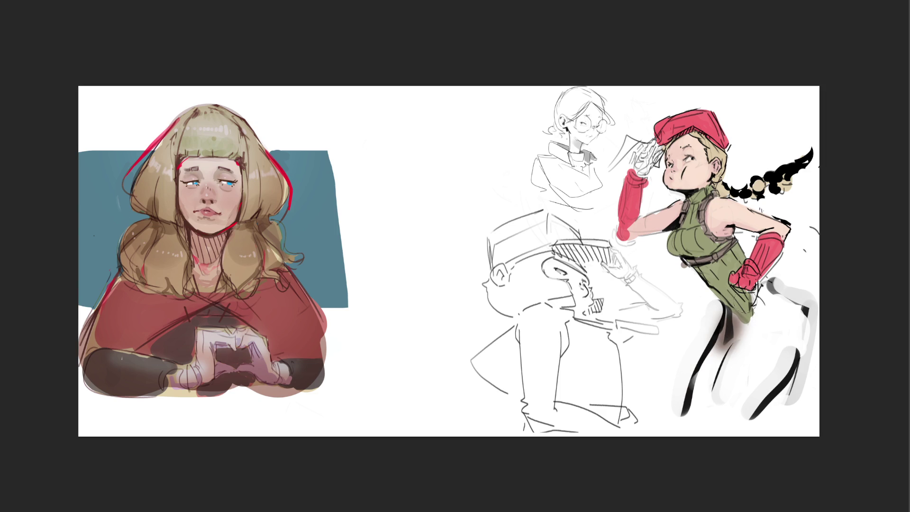
key(ctrl+z)
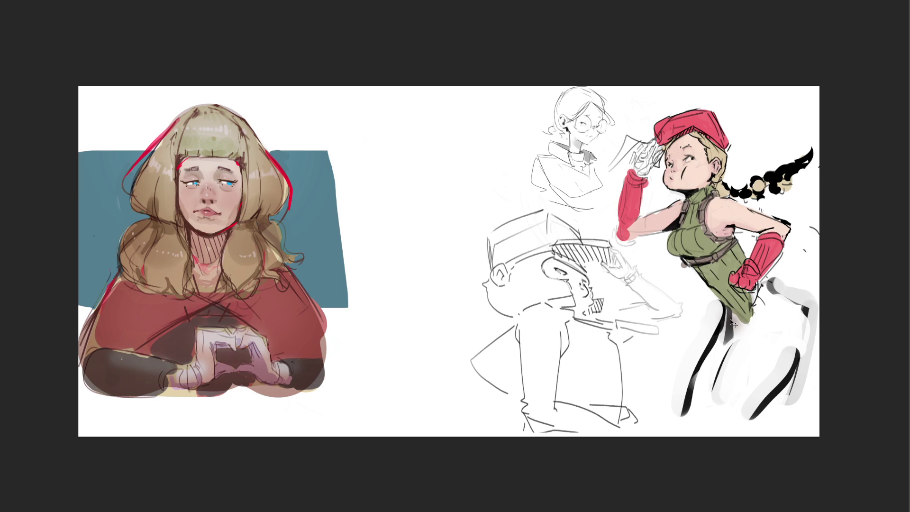
mouse_move(728, 315)
mouse_down()
mouse_move(696, 408)
mouse_move(730, 327)
mouse_move(733, 335)
mouse_move(740, 327)
mouse_move(729, 318)
mouse_move(756, 318)
mouse_move(759, 286)
mouse_move(756, 315)
mouse_move(766, 290)
mouse_move(777, 304)
mouse_move(758, 353)
mouse_move(784, 360)
mouse_move(796, 331)
mouse_move(798, 346)
mouse_move(767, 389)
mouse_move(729, 402)
mouse_move(725, 379)
mouse_move(753, 384)
mouse_move(777, 365)
mouse_move(743, 367)
mouse_up()
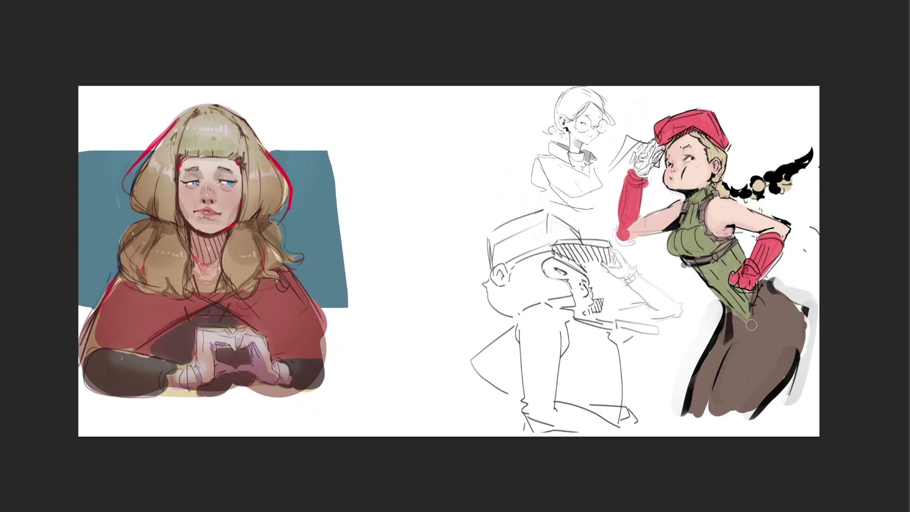
- Add dark strokes at the glove, light green strokes and dots on the brown skirt, and ink its right edge
mouse_move(762, 294)
mouse_down()
mouse_move(754, 304)
mouse_move(761, 283)
mouse_move(770, 303)
mouse_up()
drag(751, 355, 786, 375)
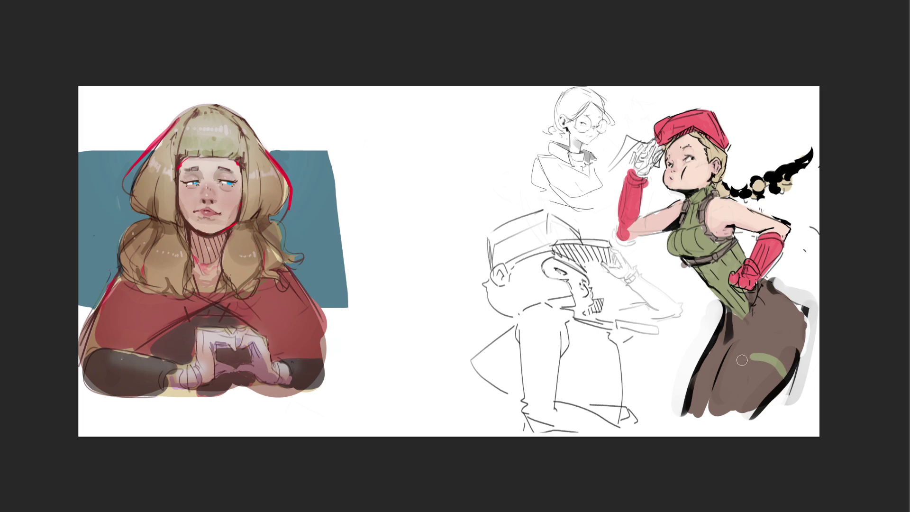
click(719, 382)
click(726, 383)
drag(707, 384, 702, 392)
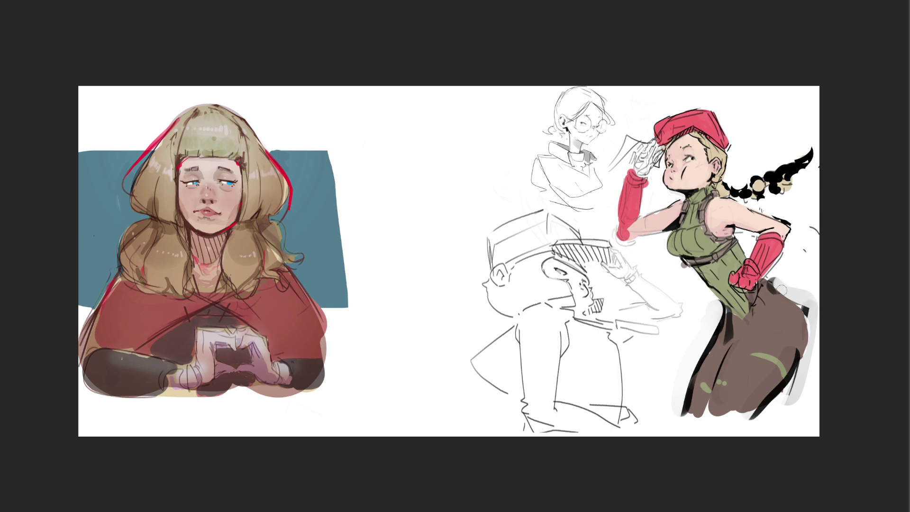
drag(802, 309, 808, 293)
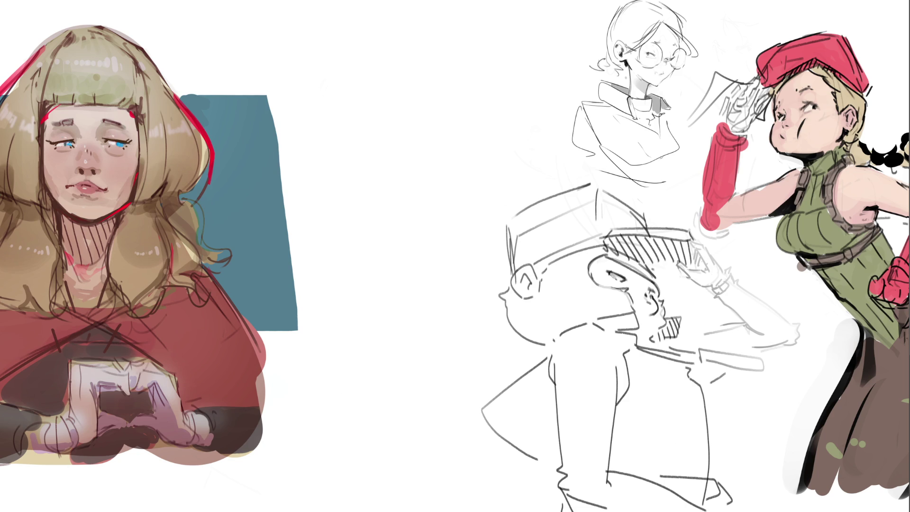
- Add a dark mark at the blonde girl's mouth corner and a dark stroke along her right jawline
key(ctrl+0)
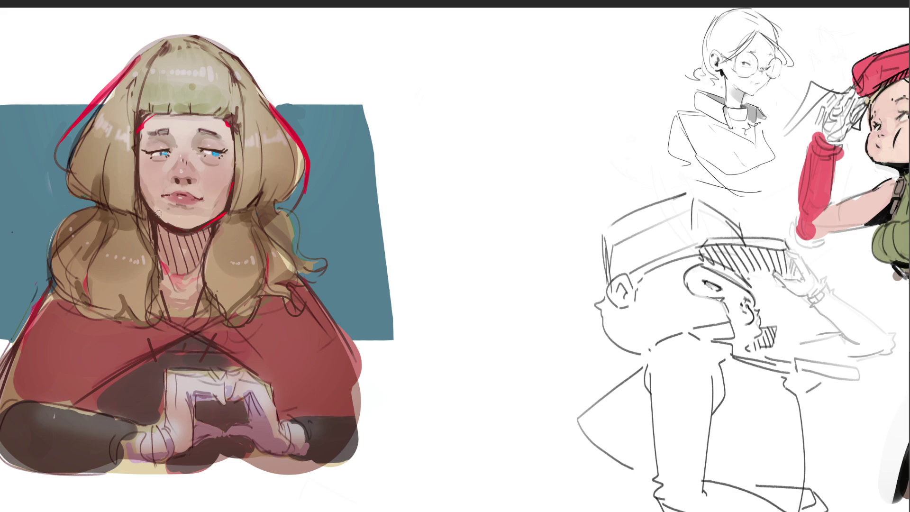
drag(143, 196, 151, 206)
drag(178, 228, 223, 208)
key(ctrl+0)
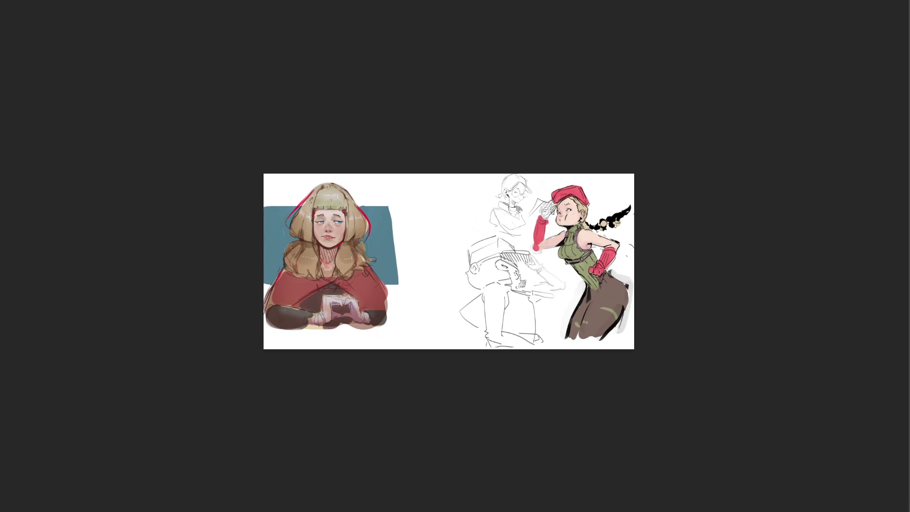
- Add red strokes to the beret girl's hair under the beret and a reddish-brown jaw shadow
key(ctrl+plus)
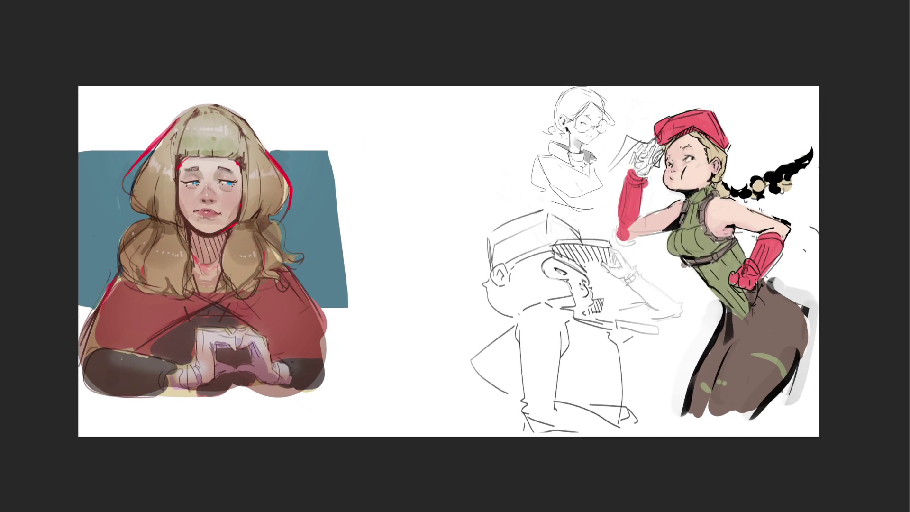
key(ctrl+plus)
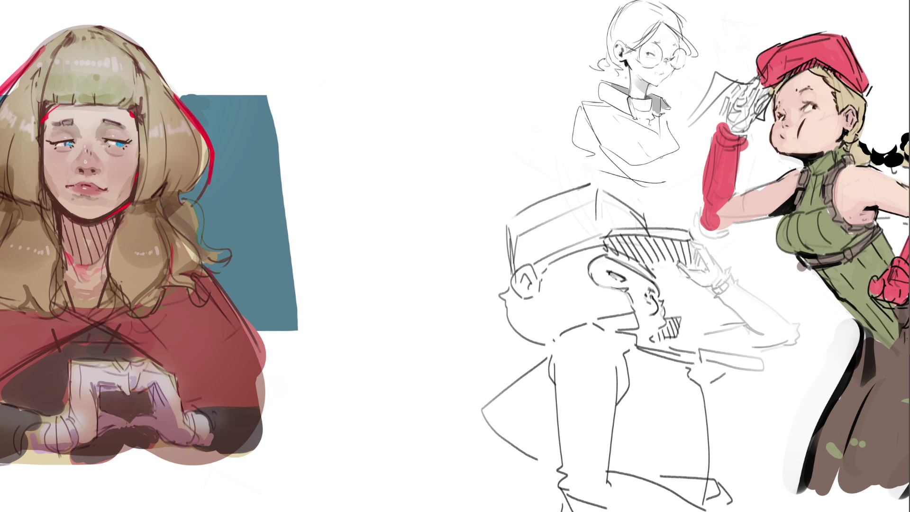
mouse_move(825, 74)
mouse_down()
mouse_move(836, 105)
mouse_move(869, 119)
mouse_move(845, 124)
mouse_move(848, 139)
mouse_up()
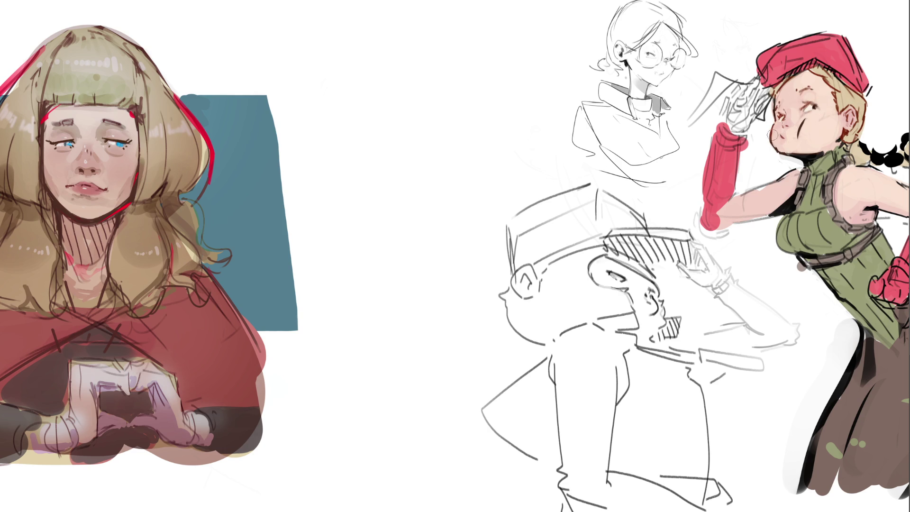
drag(787, 152, 820, 148)
drag(798, 158, 823, 163)
- Paint a dark red collar band on her neck, a red earring, and red over the armpit patches
mouse_move(820, 154)
mouse_down()
mouse_move(801, 157)
mouse_move(819, 157)
mouse_up()
click(843, 133)
mouse_move(794, 192)
mouse_down()
mouse_move(790, 209)
mouse_move(773, 213)
mouse_up()
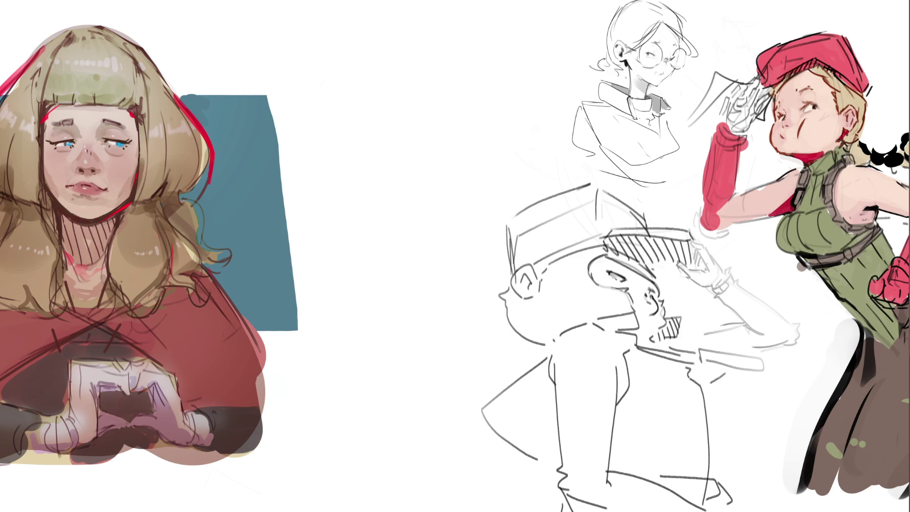
drag(876, 209, 863, 210)
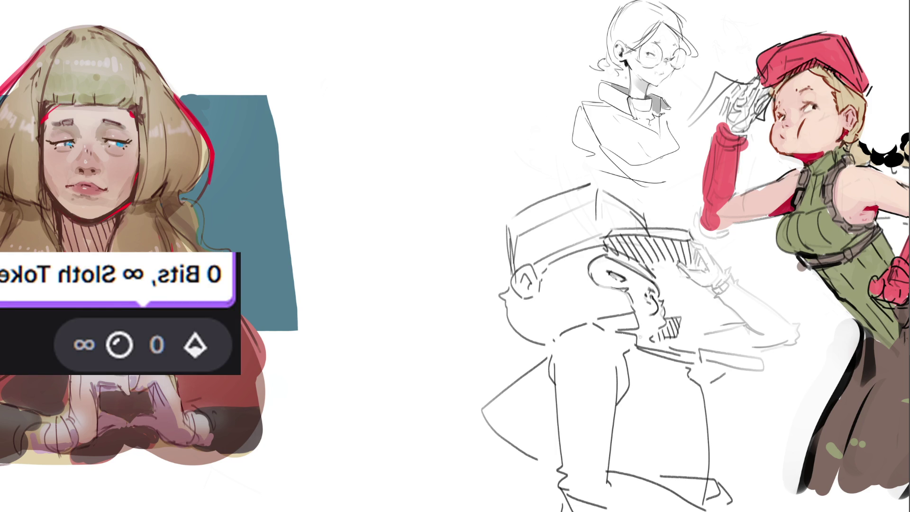
- Move the '0 Bits, ∞ Sloth Tokens' box to the top edge and shrink it, then start a middle sketch
drag(148, 316, 363, 83)
drag(457, 142, 358, 93)
mouse_move(302, 90)
mouse_down()
mouse_move(324, 60)
mouse_move(361, 74)
mouse_move(366, 97)
mouse_move(347, 67)
mouse_move(324, 69)
mouse_up()
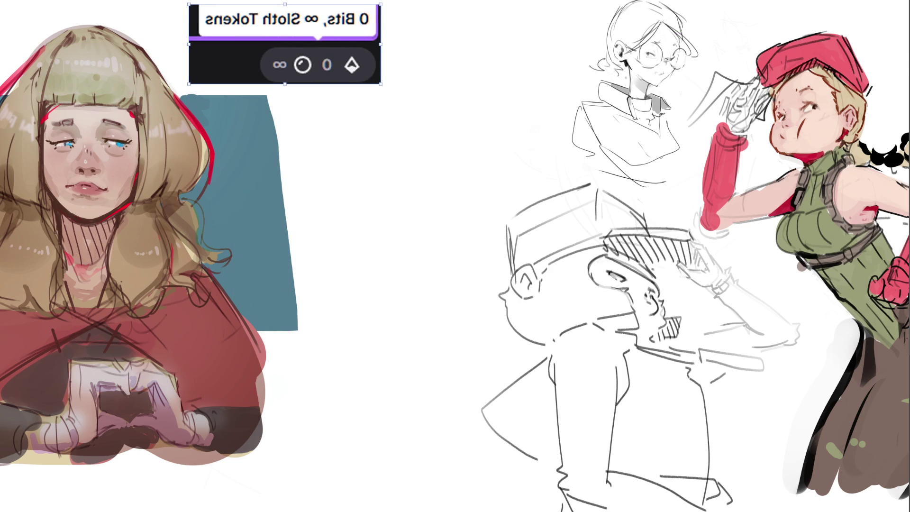
click(351, 78)
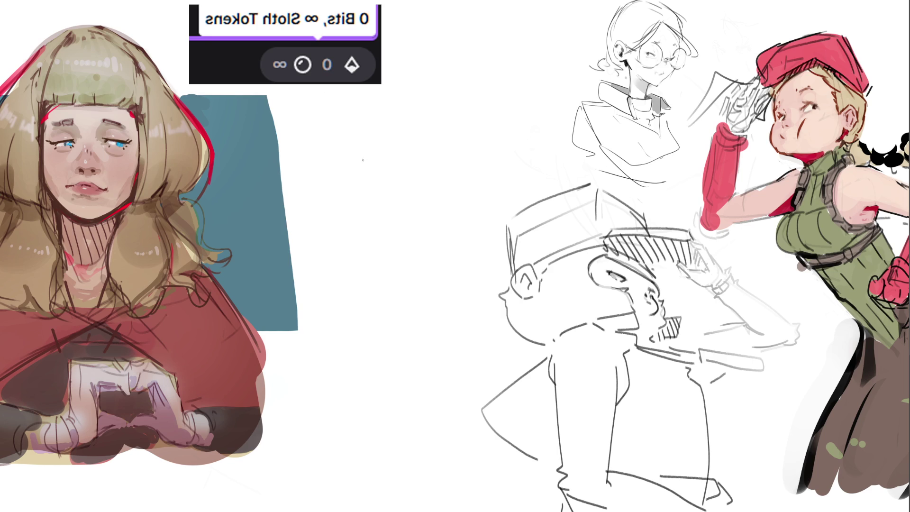
mouse_move(378, 161)
mouse_down()
mouse_move(395, 128)
mouse_move(417, 168)
mouse_up()
- Pencil a small cone outline with a base line in the blank middle, undoing stray ear-like strokes
mouse_move(388, 130)
mouse_down()
mouse_move(368, 208)
mouse_move(404, 195)
mouse_move(398, 208)
mouse_up()
drag(410, 138, 421, 165)
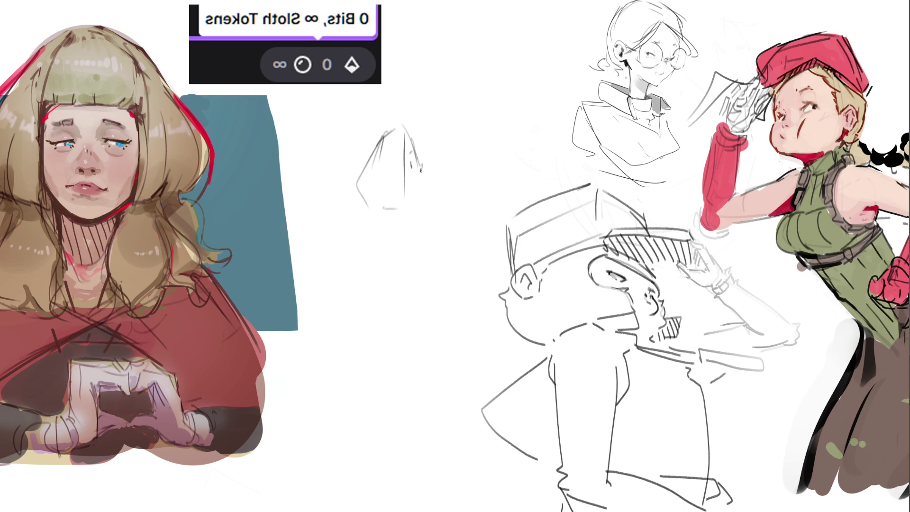
drag(419, 170, 415, 200)
mouse_move(387, 133)
mouse_down()
mouse_move(347, 173)
mouse_move(357, 201)
mouse_move(388, 204)
mouse_up()
drag(426, 171, 420, 186)
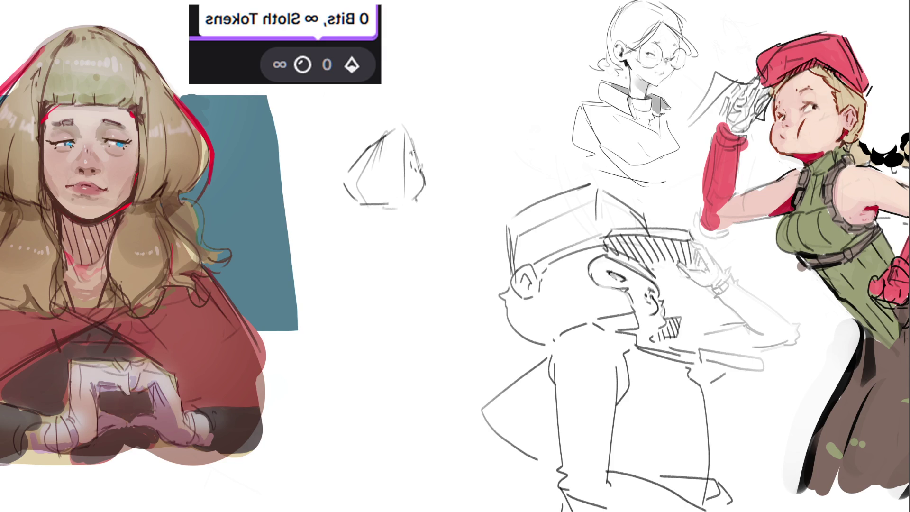
drag(403, 127, 416, 145)
drag(415, 140, 416, 158)
mouse_move(422, 152)
mouse_down()
mouse_move(424, 172)
mouse_move(434, 171)
mouse_move(420, 162)
mouse_up()
key(ctrl+z)
key(ctrl+z)
key(ctrl+z)
mouse_move(381, 210)
mouse_down()
mouse_move(415, 199)
mouse_move(379, 213)
mouse_up()
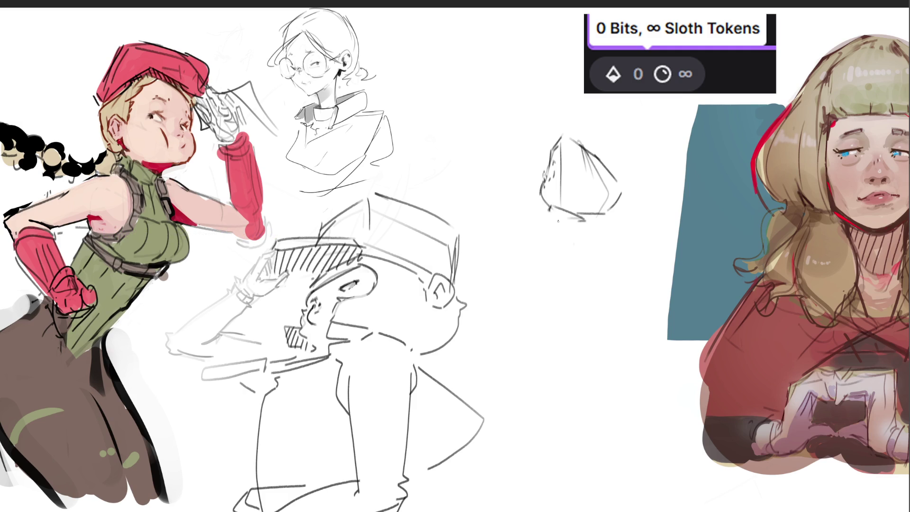
- Sketch lines below the pyramid and start the small figure's body lines, undoing an inner curve
drag(592, 220, 559, 224)
mouse_move(564, 226)
mouse_down()
mouse_move(591, 239)
mouse_move(635, 241)
mouse_up()
mouse_move(606, 213)
mouse_down()
mouse_move(633, 233)
mouse_move(610, 246)
mouse_up()
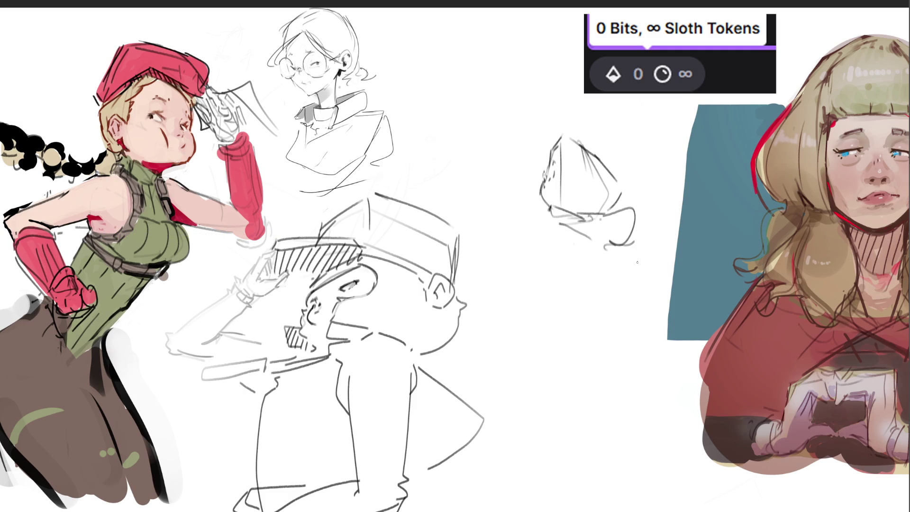
mouse_move(542, 138)
mouse_down()
mouse_move(545, 162)
mouse_move(529, 160)
mouse_move(510, 183)
mouse_up()
mouse_move(537, 159)
mouse_down()
mouse_move(527, 189)
mouse_move(518, 189)
mouse_move(530, 215)
mouse_move(539, 202)
mouse_move(533, 250)
mouse_move(593, 250)
mouse_move(603, 271)
mouse_move(562, 293)
mouse_up()
key(ctrl+z)
- Draw the figure's legs and a foot, extending both legs down to the bottom edge
mouse_move(607, 271)
mouse_down()
mouse_move(571, 292)
mouse_move(554, 288)
mouse_up()
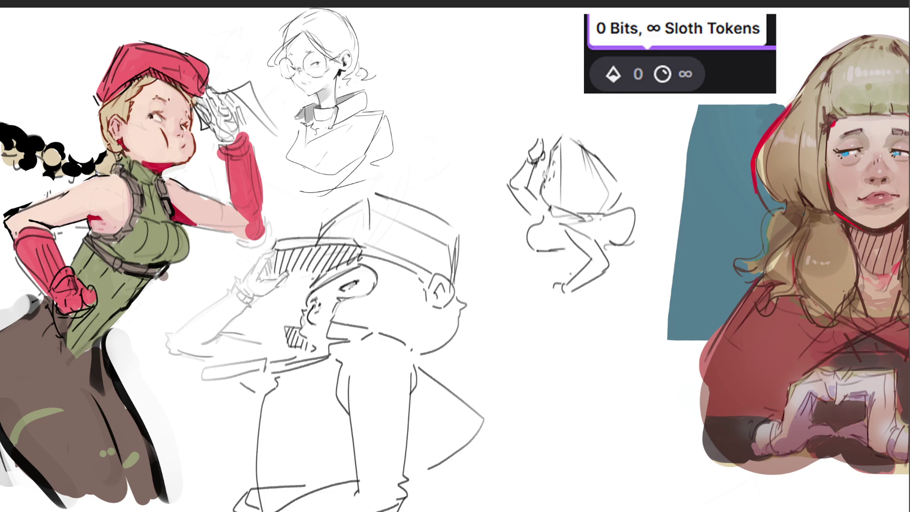
drag(567, 254, 580, 279)
mouse_move(535, 256)
mouse_down()
mouse_move(528, 285)
mouse_move(539, 327)
mouse_move(547, 325)
mouse_up()
drag(576, 295, 601, 347)
mouse_move(547, 338)
mouse_down()
mouse_move(549, 383)
mouse_move(568, 424)
mouse_up()
mouse_move(606, 357)
mouse_down()
mouse_move(592, 417)
mouse_move(596, 511)
mouse_up()
drag(552, 425, 571, 511)
drag(524, 314, 560, 511)
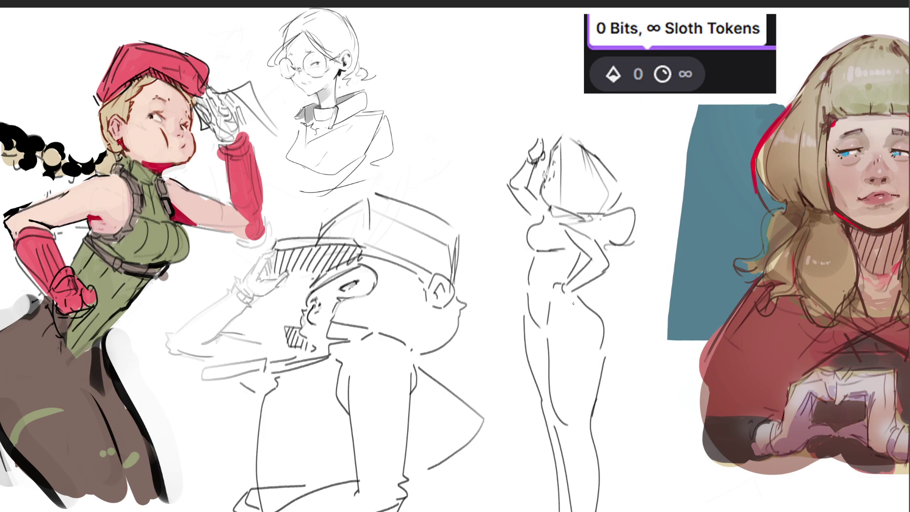
- Add the figure's neck, a thigh crease on the hip, and close the belly contour
mouse_move(549, 208)
mouse_down()
mouse_move(544, 221)
mouse_move(577, 267)
mouse_up()
drag(580, 303, 544, 337)
key(ctrl+z)
drag(593, 312, 544, 335)
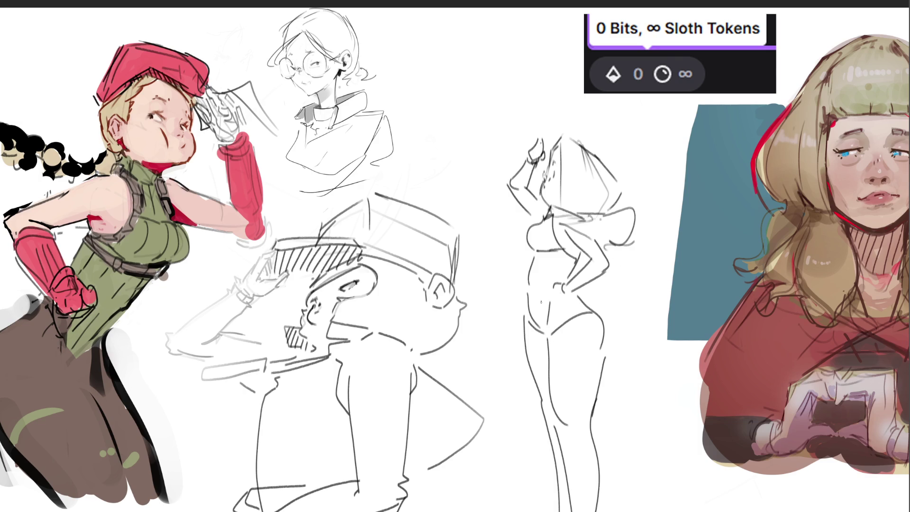
drag(526, 299, 523, 318)
- Outline the hair's lower edge, a flared flap beside the hip, the hip curve and thigh back
drag(591, 241, 623, 239)
mouse_move(618, 209)
mouse_down()
mouse_move(659, 194)
mouse_move(661, 243)
mouse_move(623, 244)
mouse_move(603, 259)
mouse_move(643, 239)
mouse_up()
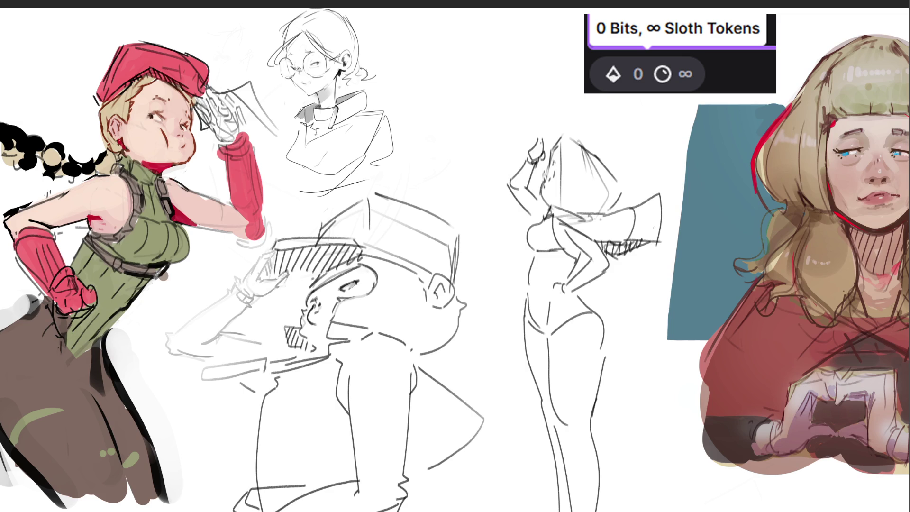
drag(593, 311, 606, 353)
key(ctrl+z)
mouse_move(593, 309)
mouse_down()
mouse_move(607, 350)
mouse_move(601, 384)
mouse_up()
drag(602, 350, 595, 405)
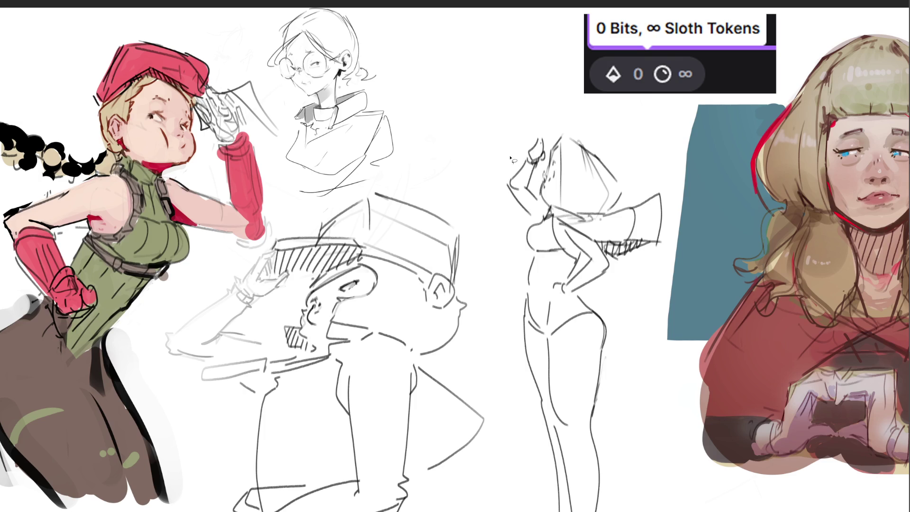
- Lasso-select the standing figure, move it up and to the left, then deselect
mouse_move(606, 141)
mouse_down()
mouse_move(510, 136)
mouse_move(505, 334)
mouse_move(516, 509)
mouse_up()
mouse_move(656, 511)
mouse_down()
mouse_move(636, 351)
mouse_move(668, 259)
mouse_move(663, 161)
mouse_move(647, 151)
mouse_up()
key(ctrl+t)
drag(584, 169, 556, 98)
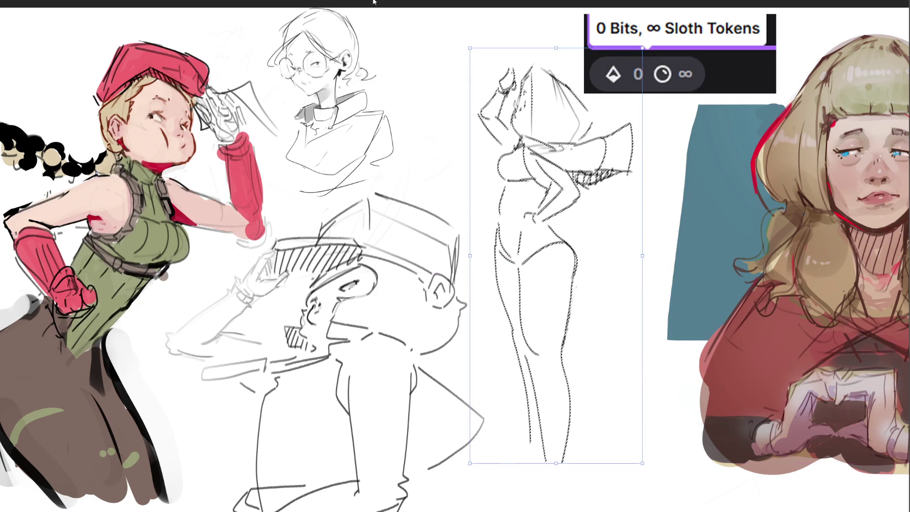
key(Return)
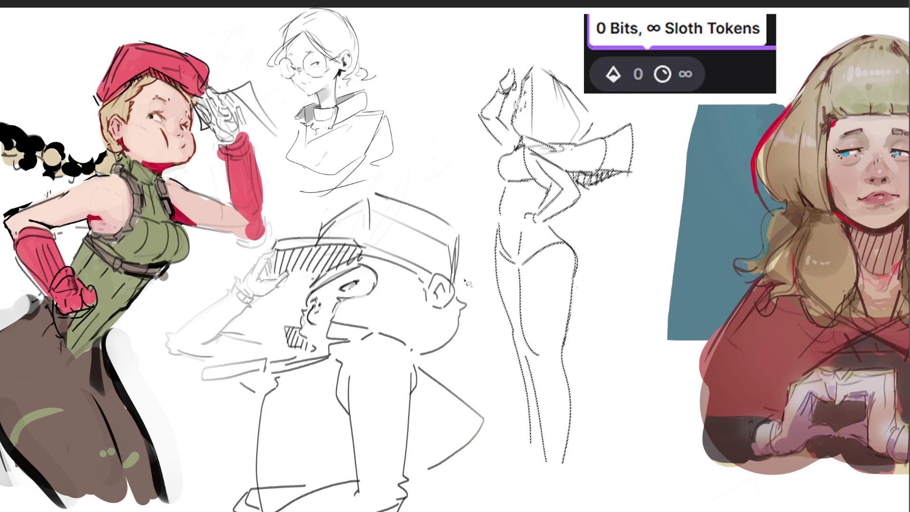
key(ctrl+d)
- Sketch feet and lower leg lines at the bottom of the standing figure with the pencil
key(b)
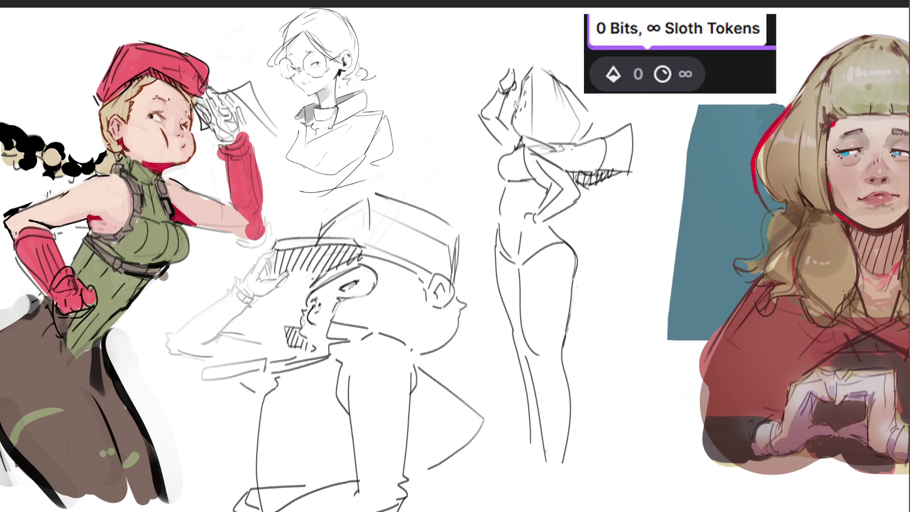
drag(562, 445, 553, 471)
drag(530, 439, 536, 455)
mouse_move(535, 453)
mouse_down()
mouse_move(545, 473)
mouse_move(575, 469)
mouse_move(553, 511)
mouse_up()
drag(570, 466, 568, 511)
drag(538, 470, 542, 511)
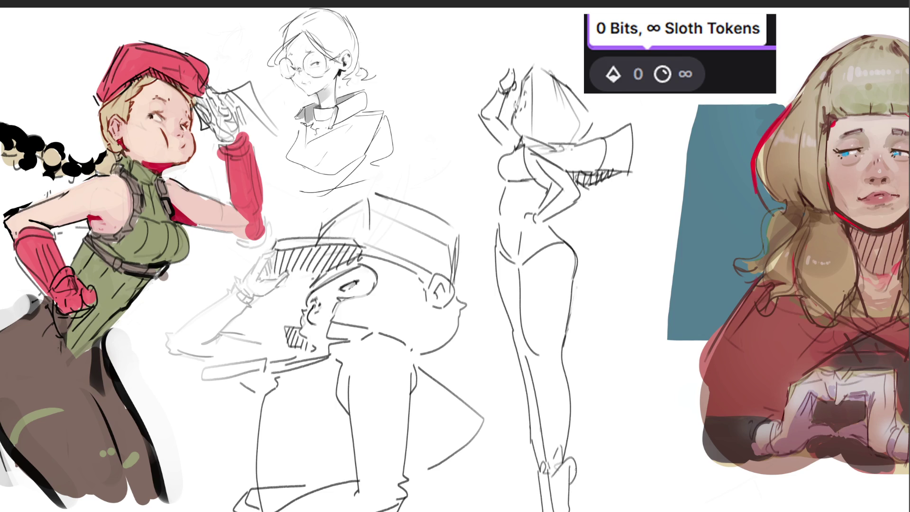
key(ctrl+z)
drag(536, 472, 542, 496)
mouse_move(568, 458)
mouse_down()
mouse_move(567, 511)
mouse_move(545, 511)
mouse_up()
- Ink small details on the standing figure's face without the jaw stroke, then ink the cape's top edge
key(ctrl+z)
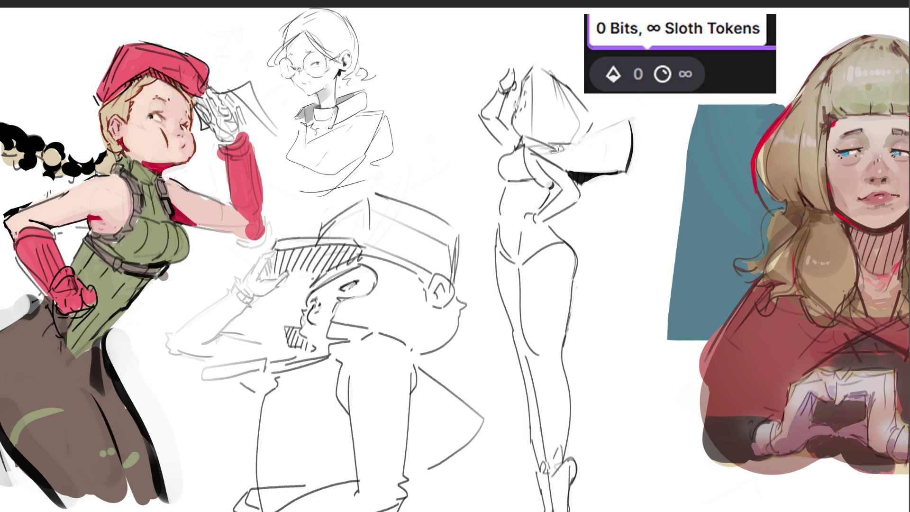
drag(512, 97, 527, 94)
drag(522, 102, 524, 102)
drag(520, 112, 513, 132)
key(ctrl+z)
key(ctrl+z)
drag(567, 146, 635, 117)
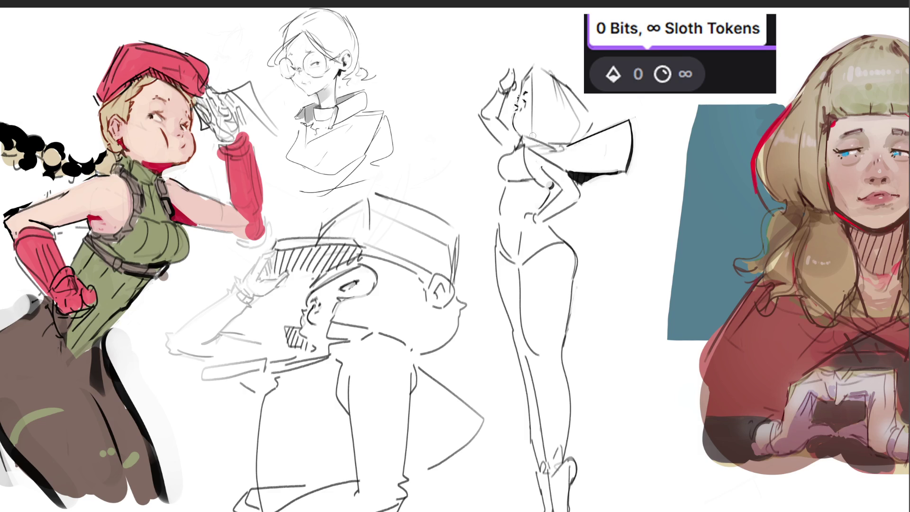
- Paint a large grey backdrop behind the standing figure, spanning head to feet
mouse_move(505, 108)
mouse_down()
mouse_move(547, 97)
mouse_move(611, 142)
mouse_move(526, 163)
mouse_move(479, 142)
mouse_move(473, 95)
mouse_move(552, 165)
mouse_move(592, 308)
mouse_move(521, 440)
mouse_move(426, 450)
mouse_move(600, 502)
mouse_move(635, 208)
mouse_move(625, 493)
mouse_up()
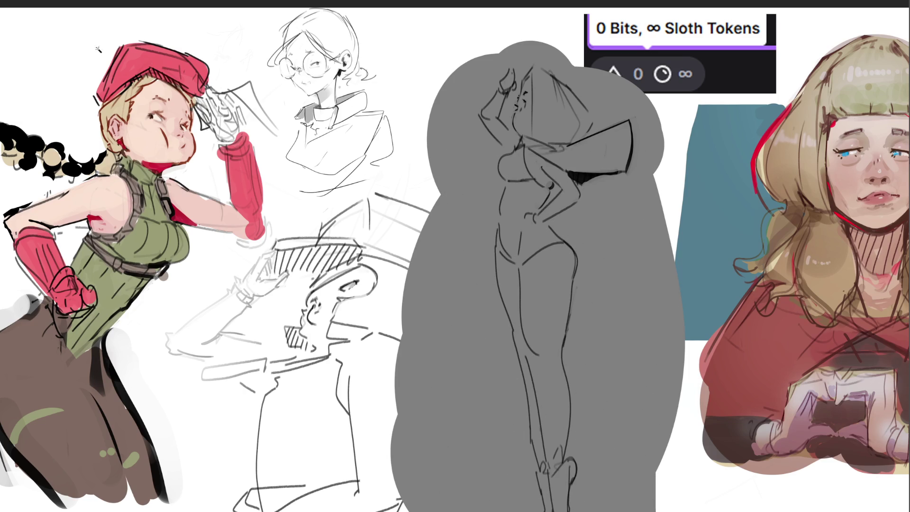
- Delete the grey backdrop behind the standing figure, leaving plain line art on white
key(ctrl+a)
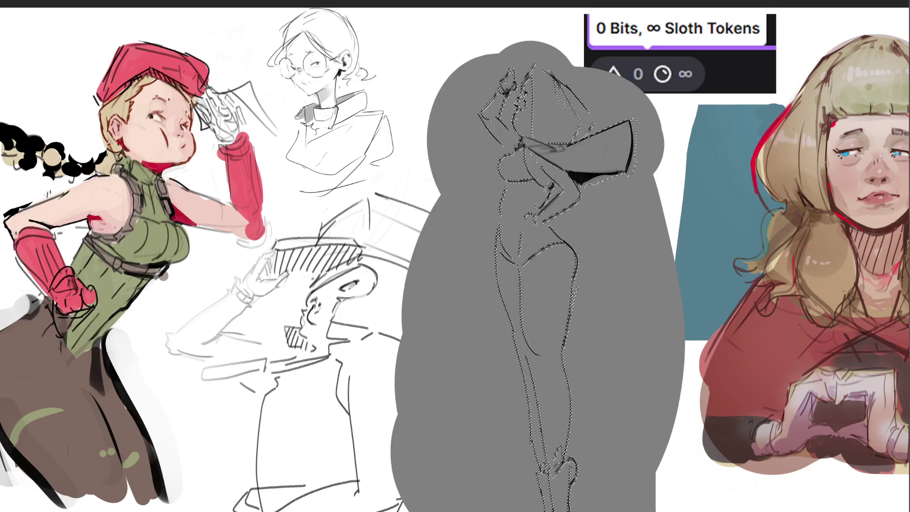
key(BackSpace)
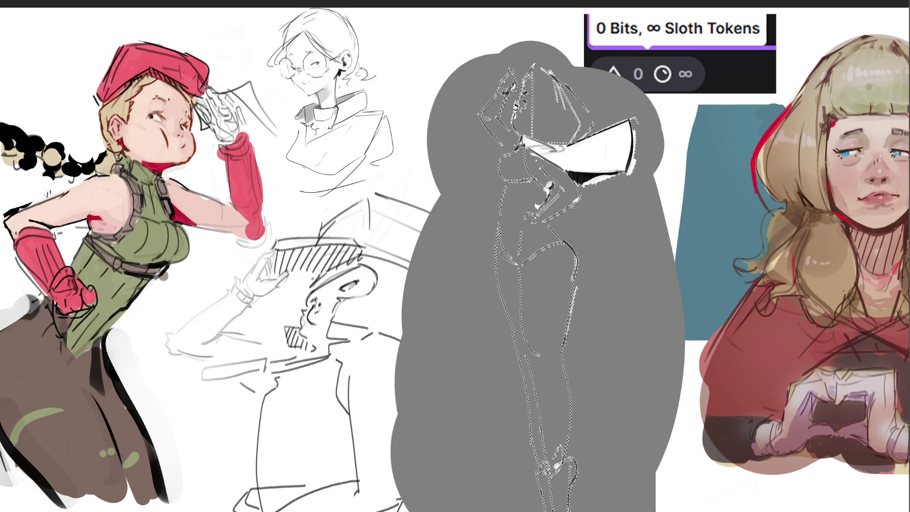
key(ctrl+d)
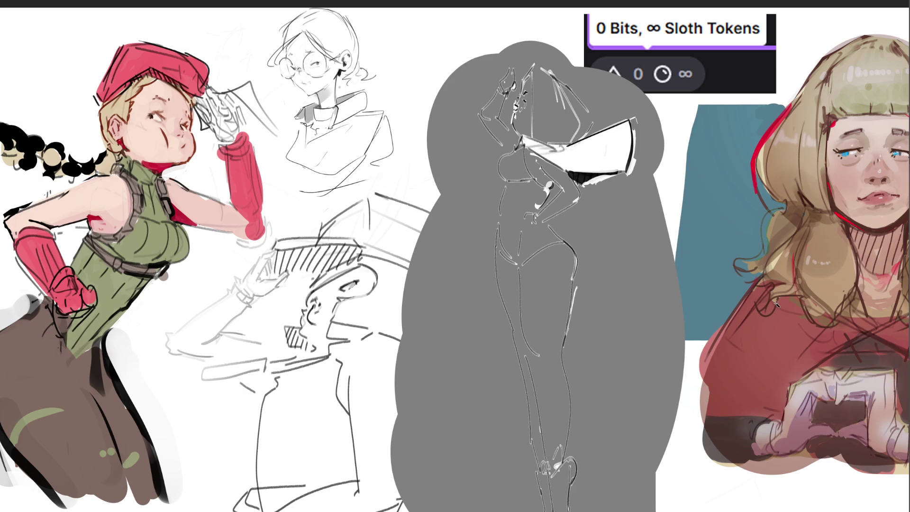
key(ctrl+shift+d)
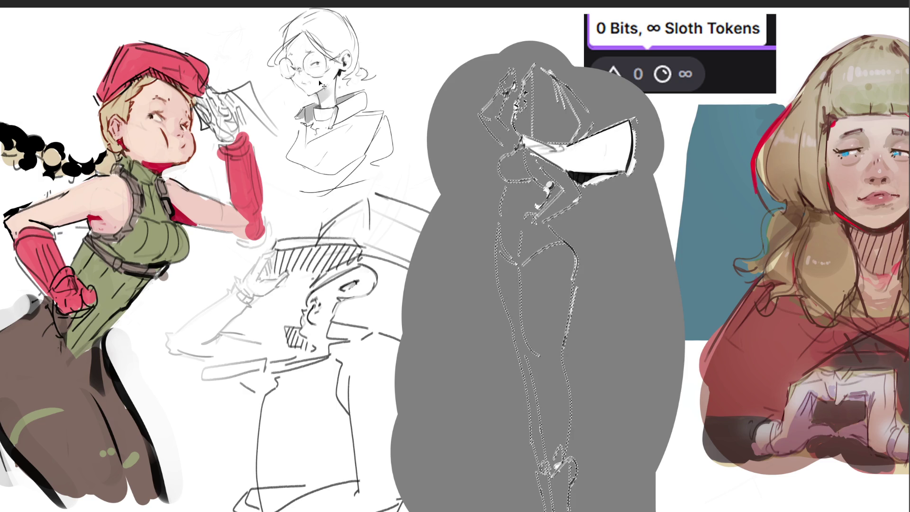
click(452, 161)
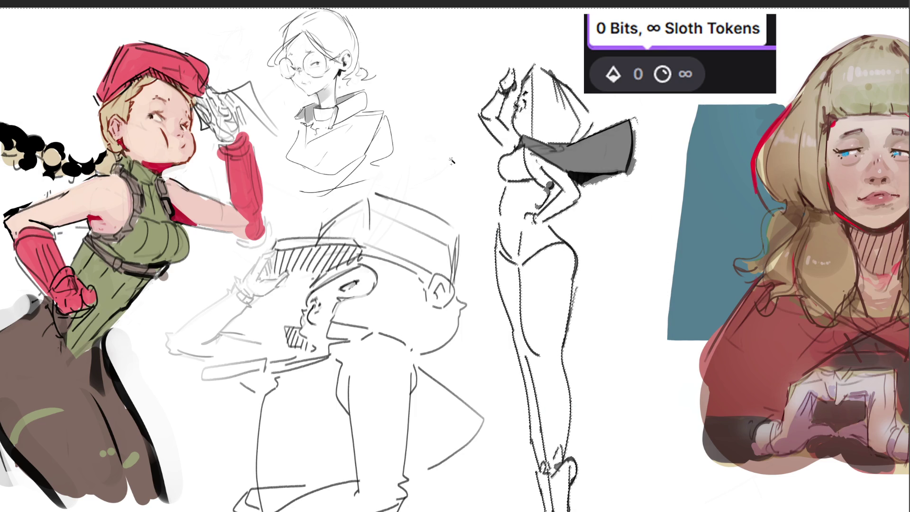
key(ctrl+z)
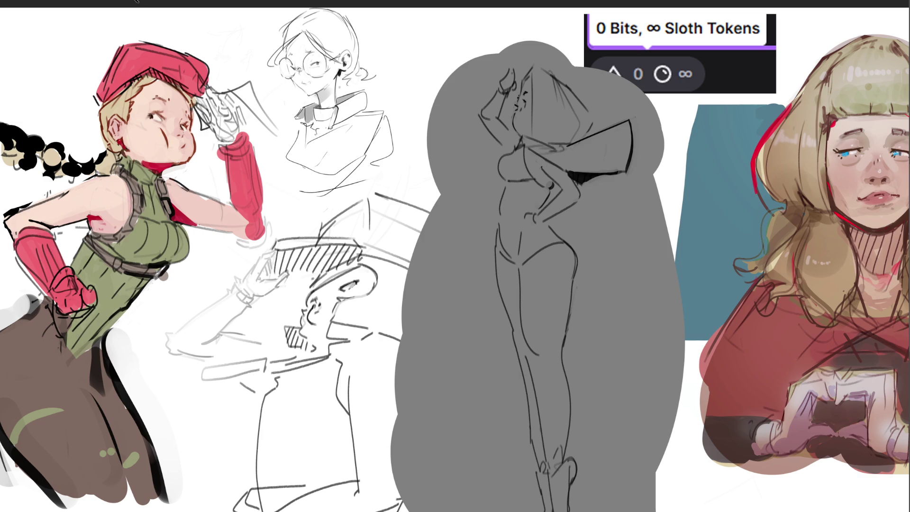
click(381, 116)
click(440, 166)
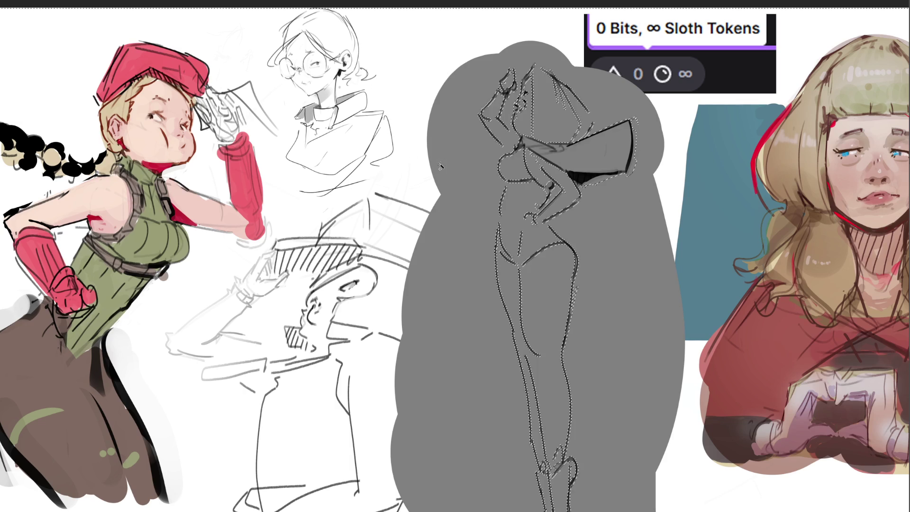
key(ctrl+d)
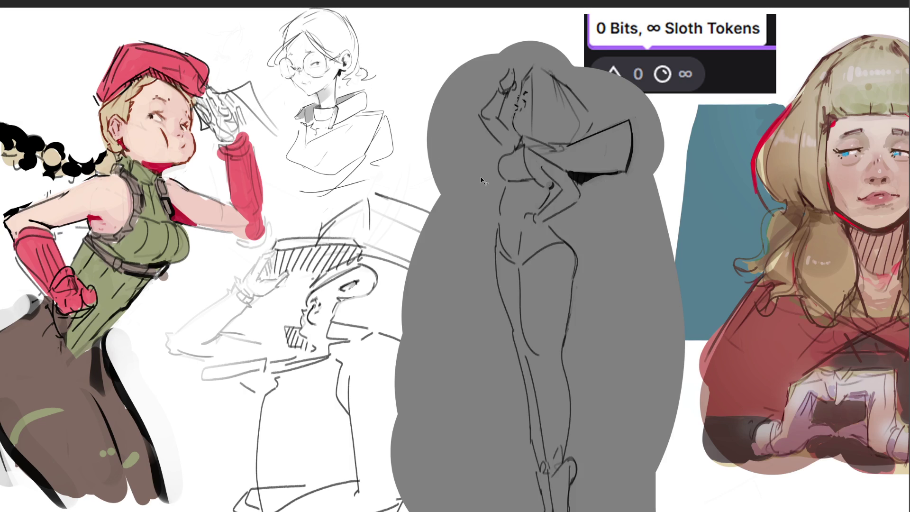
key(Delete)
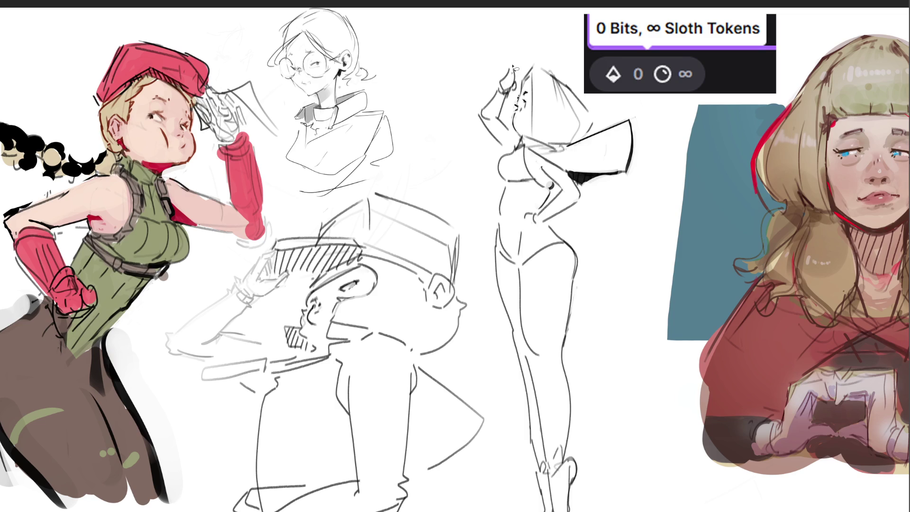
- Redraw the raised hand, body outline, cape edges and face lines of the standing figure
mouse_move(516, 83)
mouse_down()
mouse_move(515, 67)
mouse_move(482, 118)
mouse_move(510, 151)
mouse_up()
mouse_move(504, 161)
mouse_down()
mouse_move(498, 266)
mouse_move(545, 510)
mouse_move(574, 485)
mouse_move(567, 426)
mouse_move(577, 269)
mouse_move(554, 223)
mouse_up()
mouse_move(581, 172)
mouse_down()
mouse_move(611, 173)
mouse_move(633, 151)
mouse_move(617, 118)
mouse_move(582, 142)
mouse_move(562, 81)
mouse_move(525, 82)
mouse_up()
mouse_move(509, 101)
mouse_down()
mouse_move(515, 132)
mouse_move(517, 120)
mouse_up()
drag(525, 81, 514, 128)
- Fill the figure with flat dark grey, clean the right thigh edge, and start the pink leotard
key(e)
drag(548, 104, 609, 254)
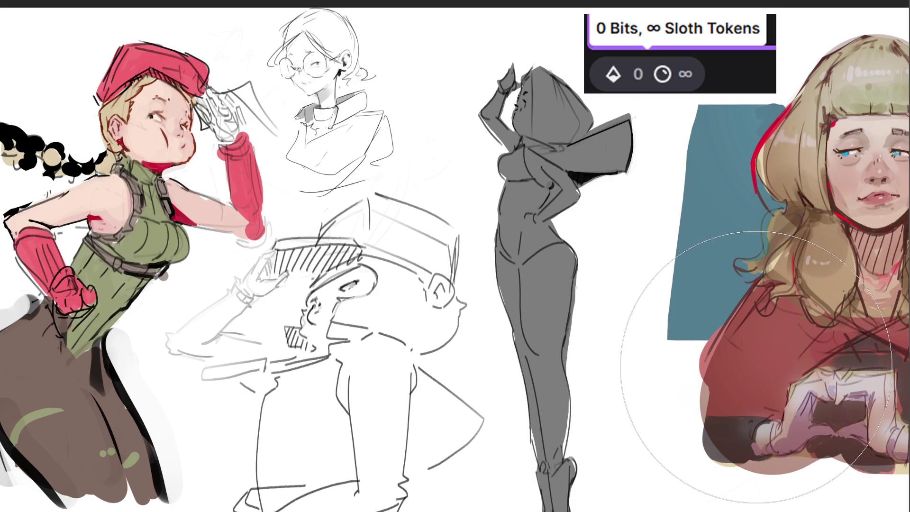
key(b)
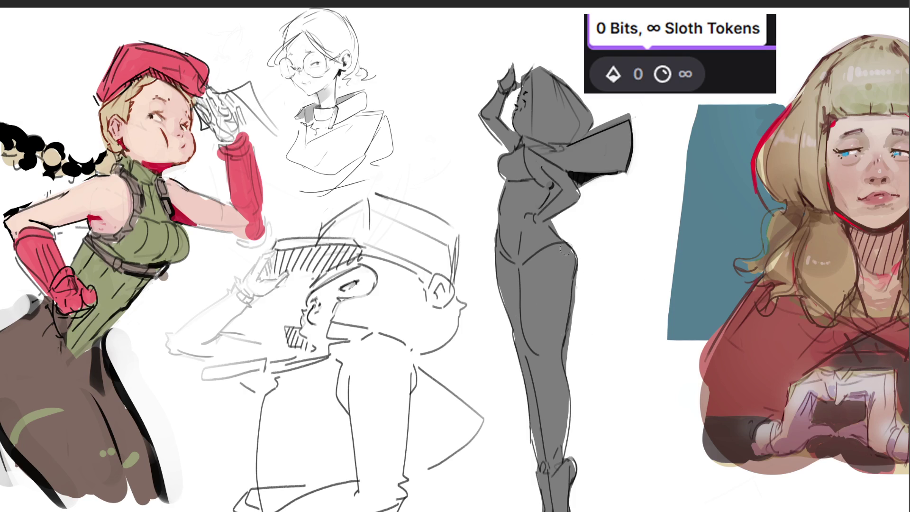
mouse_move(580, 284)
mouse_down()
mouse_move(558, 443)
mouse_move(565, 436)
mouse_move(571, 454)
mouse_move(554, 447)
mouse_up()
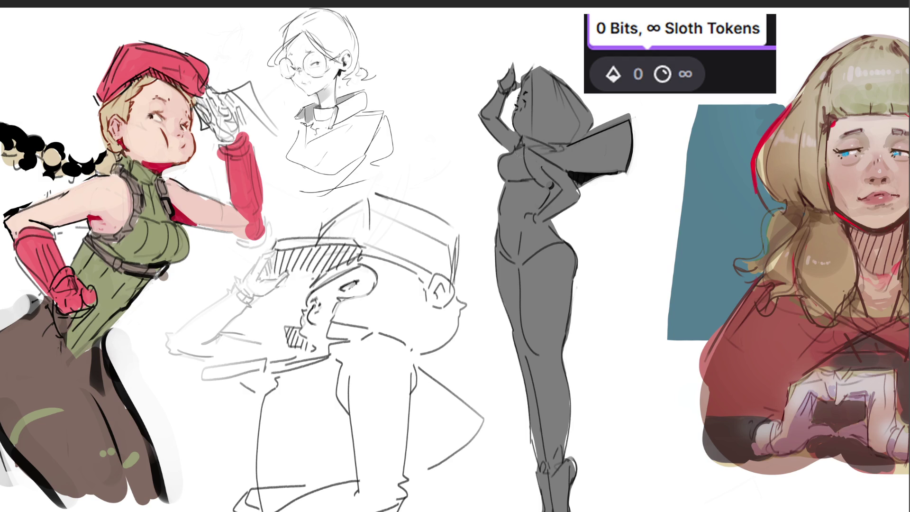
mouse_move(521, 148)
mouse_down()
mouse_move(502, 169)
mouse_move(516, 154)
mouse_move(538, 203)
mouse_move(514, 199)
mouse_move(505, 220)
mouse_move(518, 206)
mouse_move(514, 244)
mouse_move(498, 237)
mouse_move(522, 259)
mouse_move(564, 237)
mouse_move(558, 227)
mouse_up()
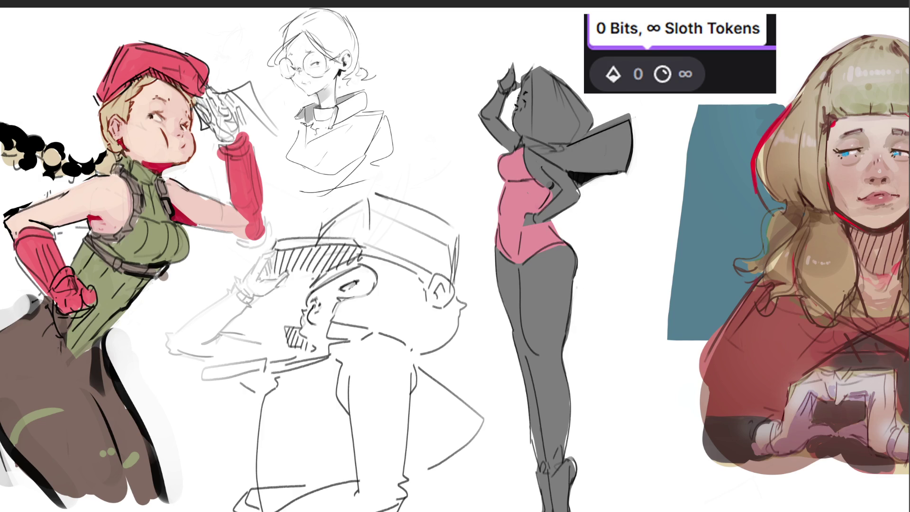
- Paint pale pink skin on the hip, legs, arm, hand and face
mouse_move(566, 256)
mouse_down()
mouse_move(521, 280)
mouse_move(564, 265)
mouse_move(535, 287)
mouse_move(488, 273)
mouse_move(545, 289)
mouse_move(519, 355)
mouse_move(554, 394)
mouse_move(535, 488)
mouse_move(559, 502)
mouse_up()
mouse_move(505, 69)
mouse_down()
mouse_move(493, 118)
mouse_move(521, 94)
mouse_move(524, 131)
mouse_move(488, 118)
mouse_move(507, 138)
mouse_move(521, 106)
mouse_move(549, 182)
mouse_move(533, 164)
mouse_move(574, 193)
mouse_move(569, 187)
mouse_move(560, 208)
mouse_move(533, 218)
mouse_move(563, 206)
mouse_move(559, 178)
mouse_up()
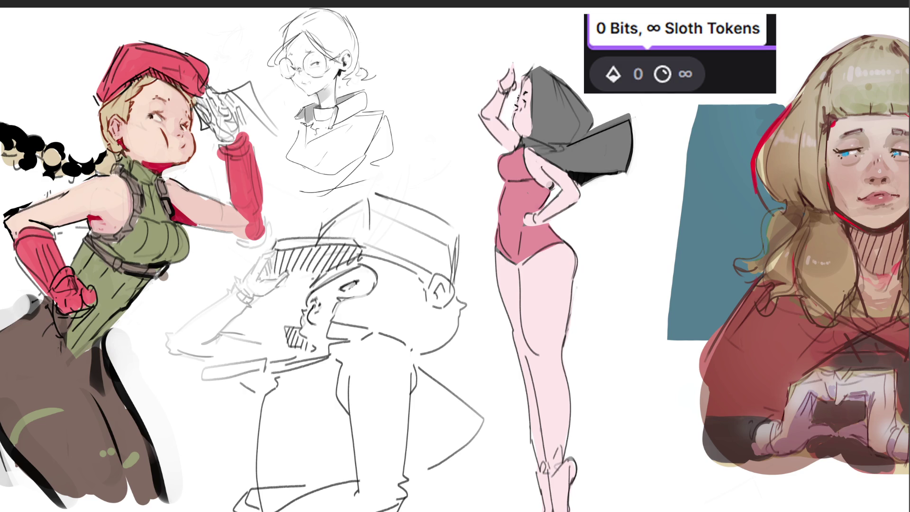
- Paint light beige hair over the hood and colour the collar and cape raspberry red
mouse_move(524, 73)
mouse_down()
mouse_move(545, 80)
mouse_move(540, 145)
mouse_move(578, 95)
mouse_move(592, 132)
mouse_up()
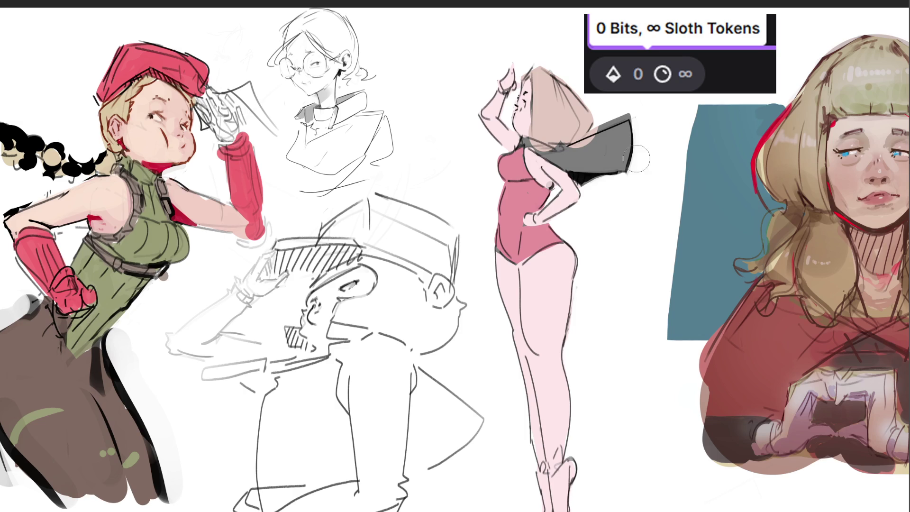
mouse_move(521, 141)
mouse_down()
mouse_move(576, 163)
mouse_move(559, 152)
mouse_move(619, 120)
mouse_move(638, 137)
mouse_move(580, 156)
mouse_move(636, 162)
mouse_move(600, 152)
mouse_move(595, 167)
mouse_move(628, 151)
mouse_up()
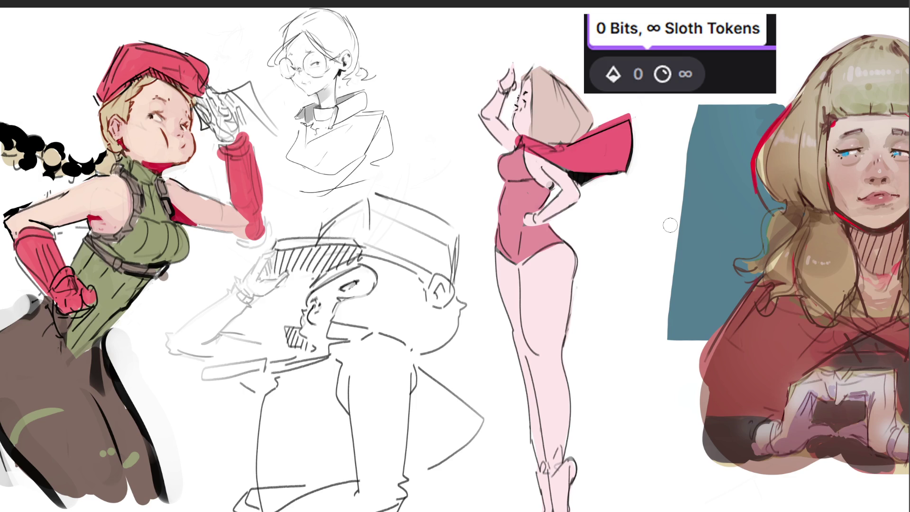
- Shade the raised arm darker pink and draw the eye and lash details
drag(502, 93, 512, 138)
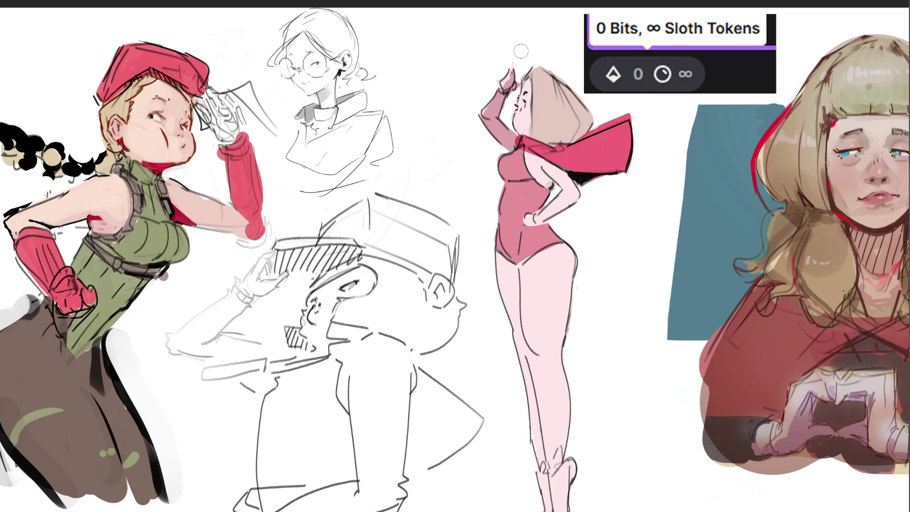
mouse_move(520, 98)
mouse_down()
mouse_move(524, 127)
mouse_move(585, 127)
mouse_up()
key(ctrl+z)
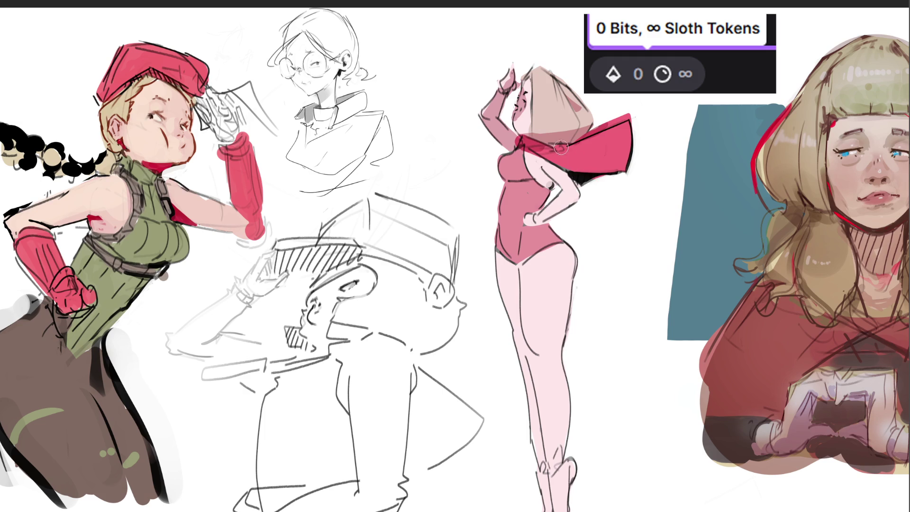
- Add darker pink shading along the scarf, chest, shoulder and lower leotard
drag(563, 147, 611, 128)
mouse_move(501, 174)
mouse_down()
mouse_move(528, 176)
mouse_move(519, 175)
mouse_move(552, 194)
mouse_up()
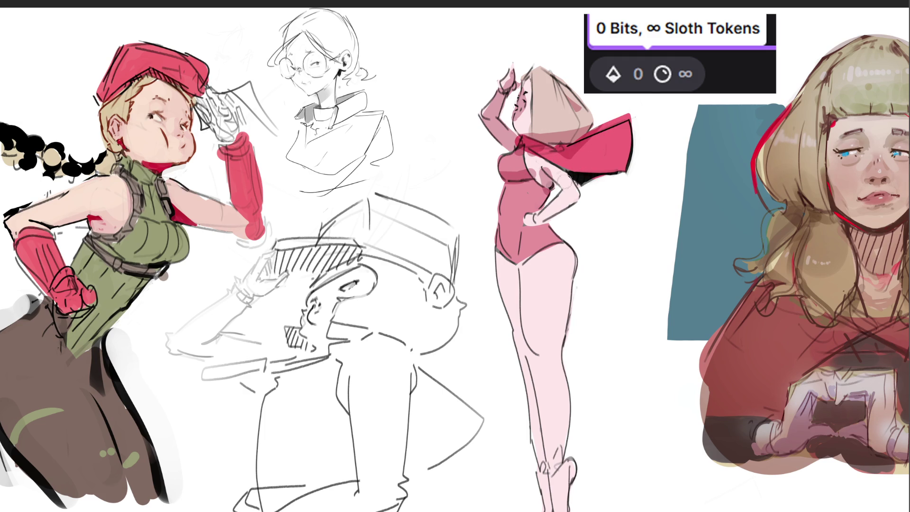
mouse_move(553, 161)
mouse_down()
mouse_move(590, 191)
mouse_move(538, 219)
mouse_move(544, 196)
mouse_move(533, 184)
mouse_up()
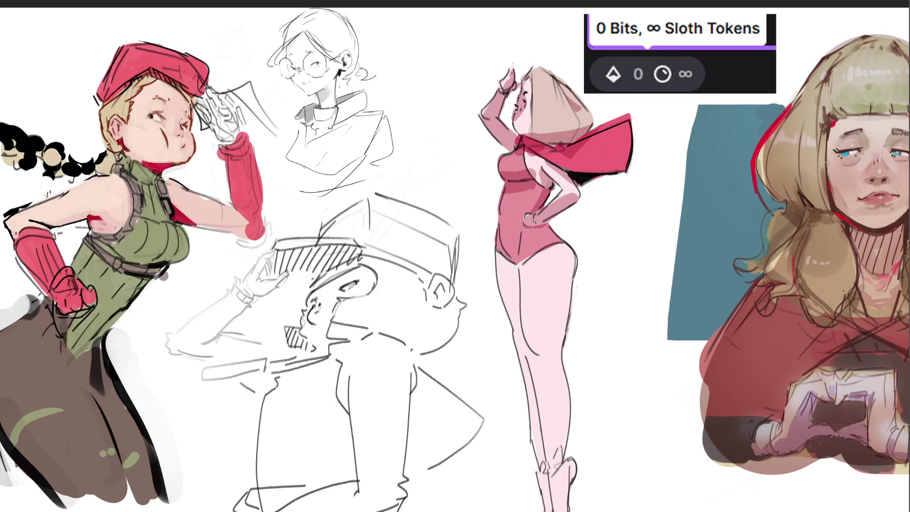
mouse_move(503, 250)
mouse_down()
mouse_move(528, 274)
mouse_move(523, 256)
mouse_up()
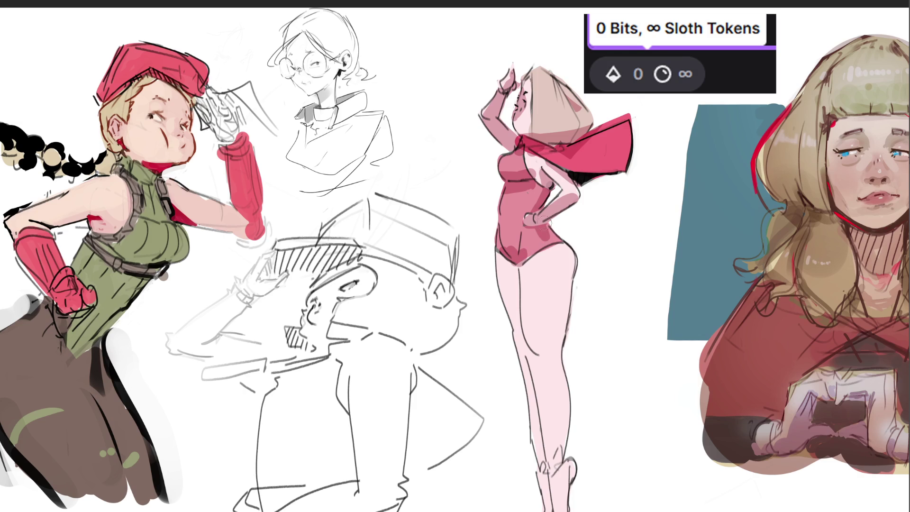
mouse_move(564, 245)
mouse_down()
mouse_move(578, 258)
mouse_move(576, 292)
mouse_move(573, 246)
mouse_move(567, 252)
mouse_up()
key(ctrl+z)
key(ctrl+z)
- Shade the hip, left thigh, shin and inner knee in darker pink down to the ankle
mouse_move(574, 250)
mouse_down()
mouse_move(504, 277)
mouse_move(524, 365)
mouse_up()
drag(502, 256, 511, 304)
drag(525, 341, 543, 452)
mouse_move(540, 381)
mouse_down()
mouse_move(555, 477)
mouse_move(549, 509)
mouse_up()
drag(569, 320, 551, 386)
key(ctrl+z)
key(ctrl+z)
drag(537, 344, 539, 360)
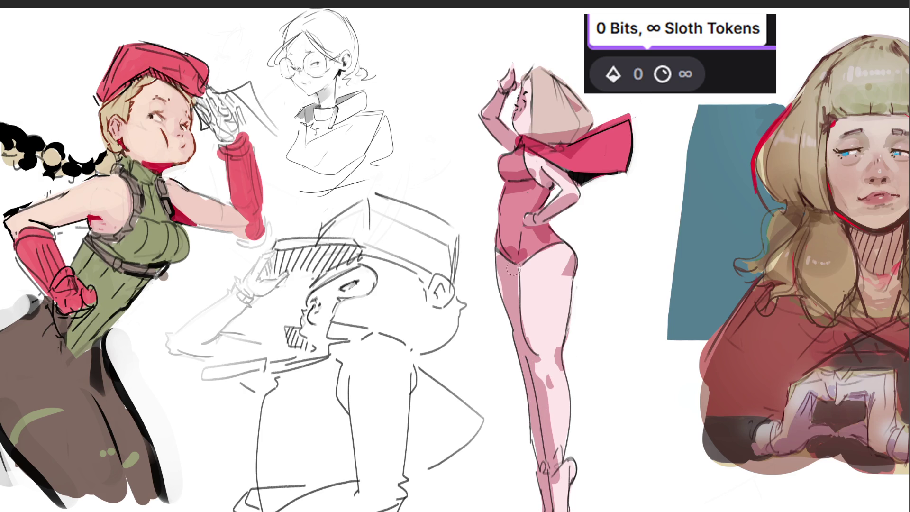
drag(498, 268, 501, 300)
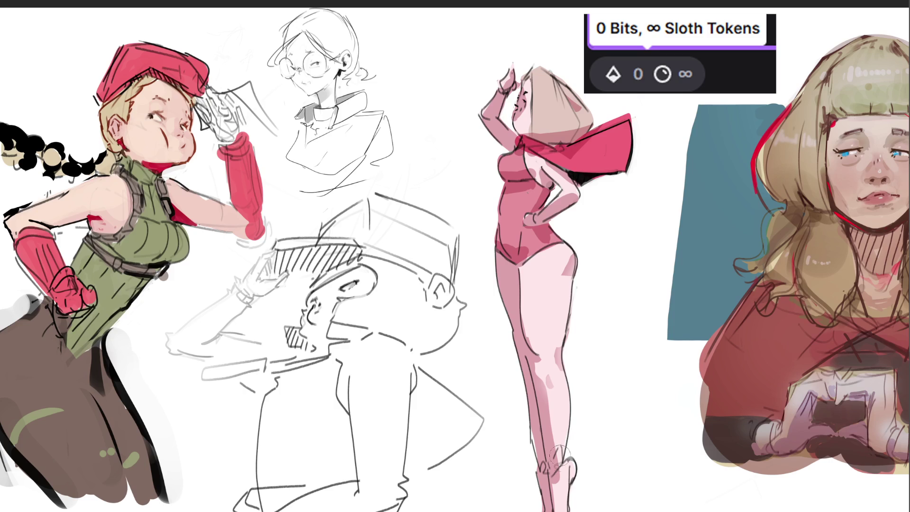
- Soften the lower-leg shading and darken the left thigh with a larger brush, removing the stray hair stroke
drag(538, 432, 526, 357)
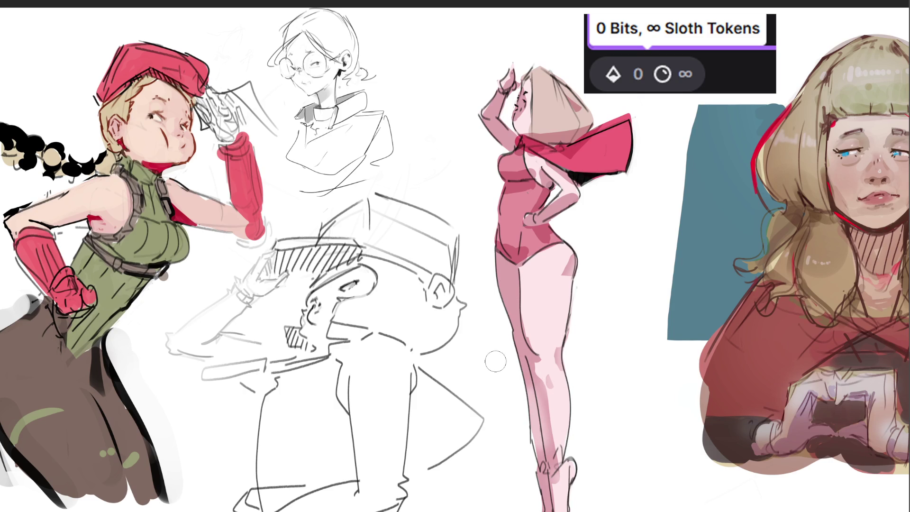
key(bracketright)
key(bracketright)
key(bracketright)
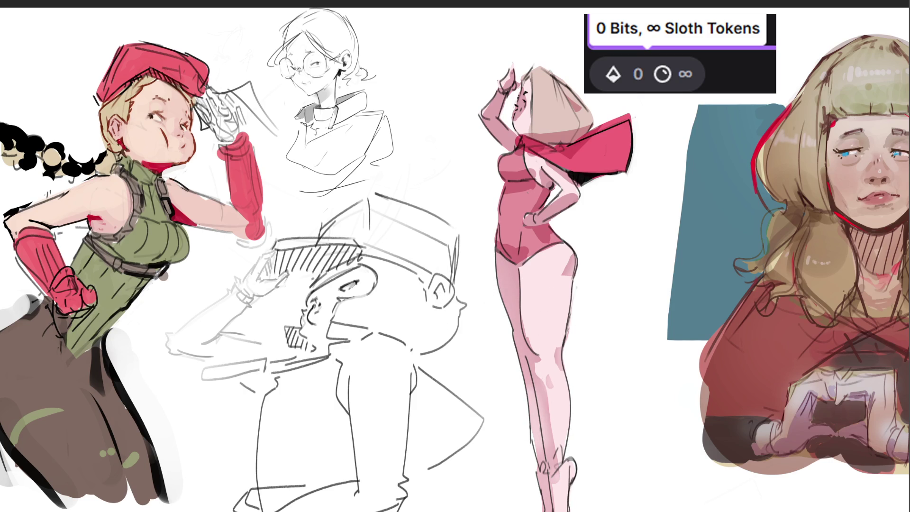
drag(516, 296, 517, 346)
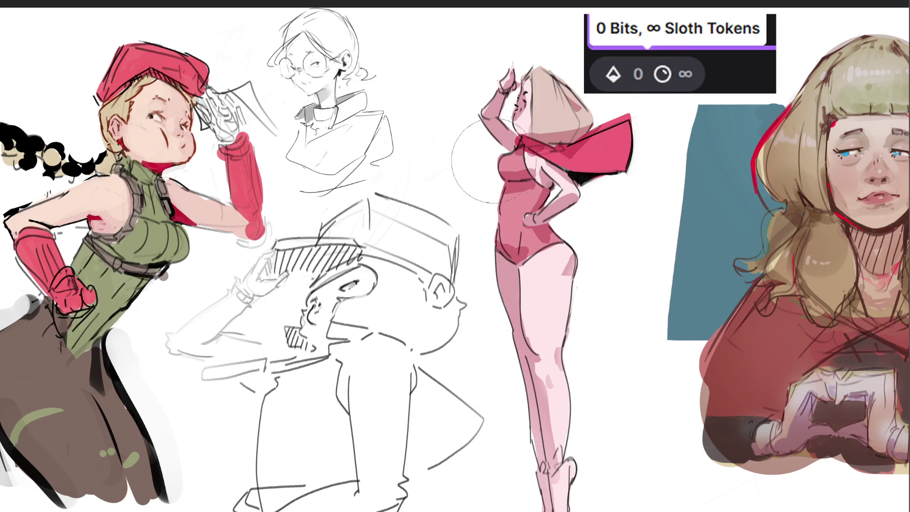
key([)
key([)
key([)
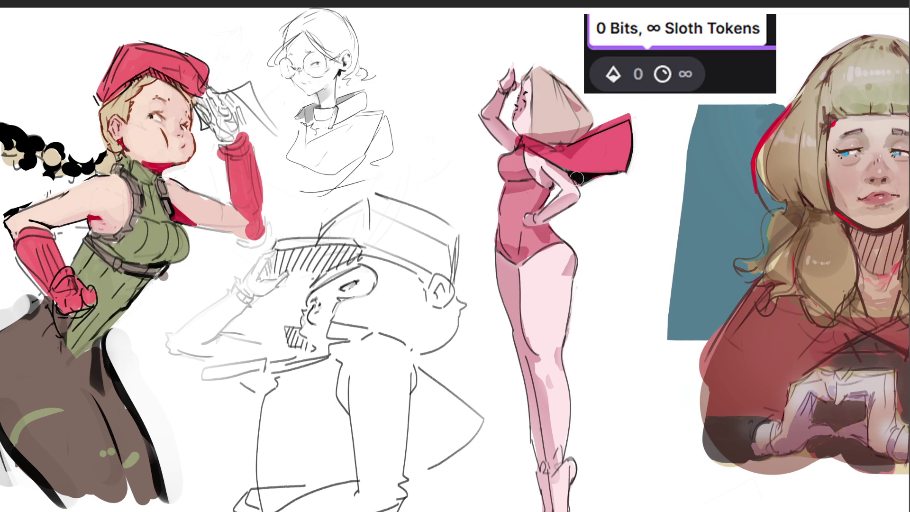
key(ctrl+z)
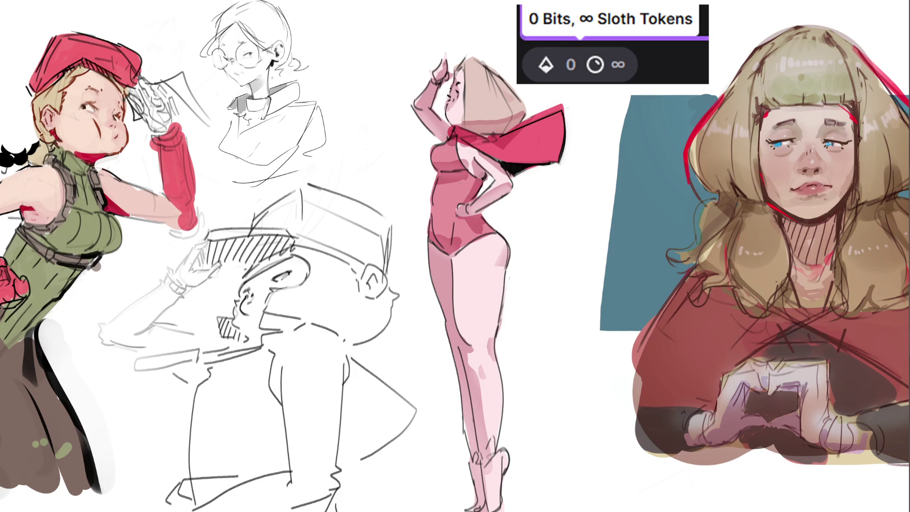
- Darken the bent forearm and raised arm outline, blush the cheek, and shade the knee and thigh
drag(507, 184, 497, 190)
key(ctrl+z)
drag(515, 174, 495, 192)
drag(415, 106, 441, 67)
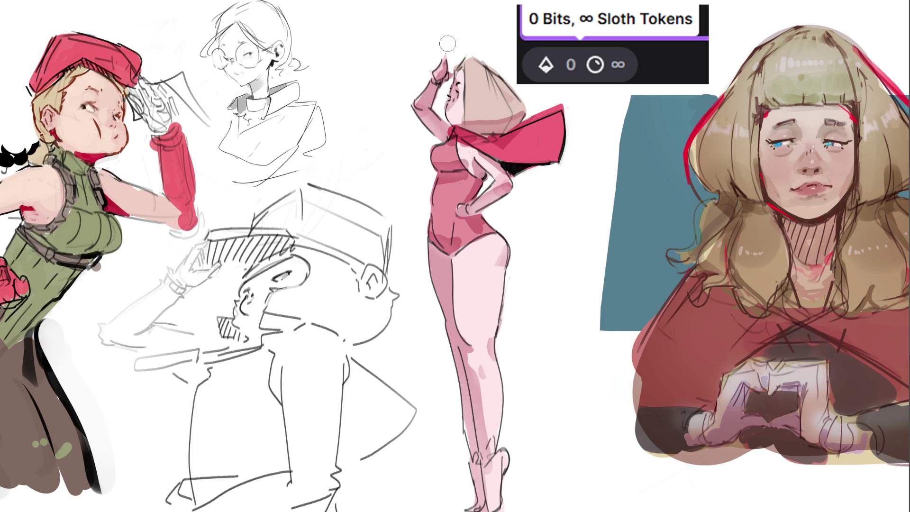
mouse_move(446, 102)
mouse_down()
mouse_move(459, 102)
mouse_move(454, 88)
mouse_up()
drag(473, 349, 479, 359)
drag(452, 332, 452, 361)
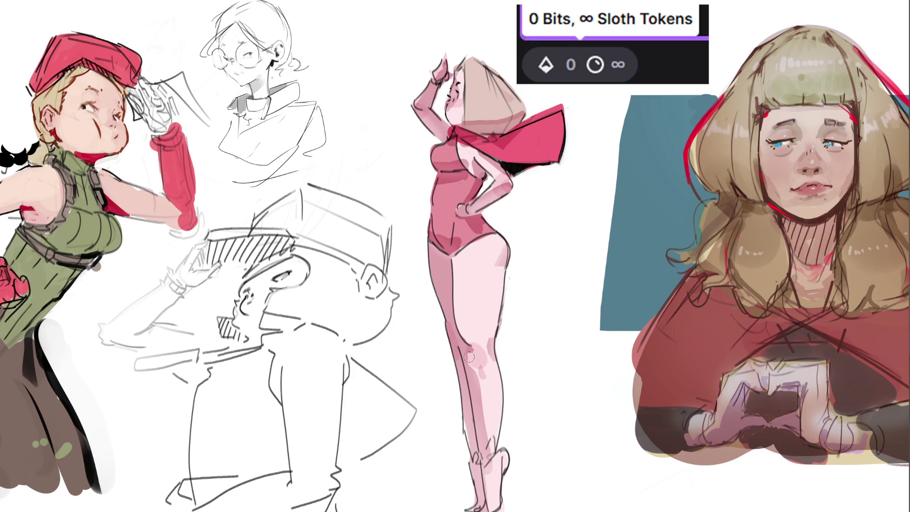
key(bracketright)
key(bracketright)
key(bracketright)
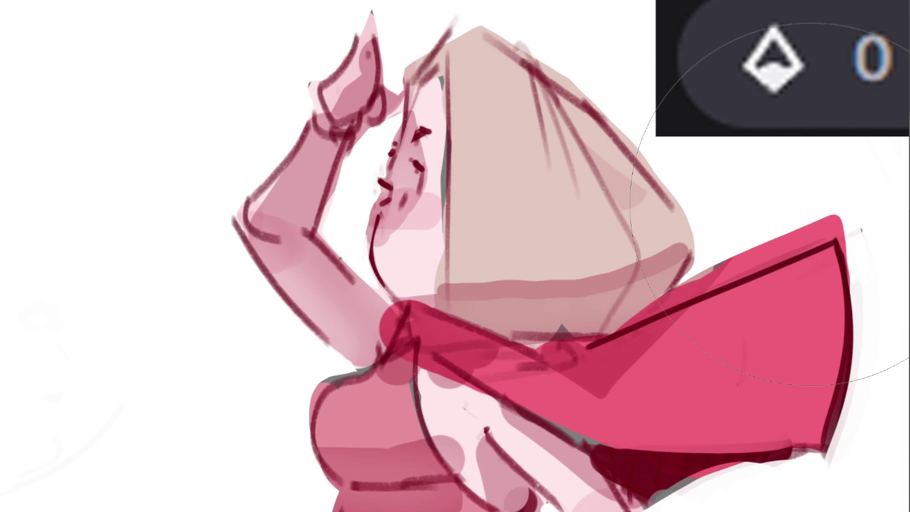
- With a finer brush, paint pink over the gaps along the hair, face edge, nose, chin and forehead
key(bracketleft)
key(bracketleft)
key(bracketleft)
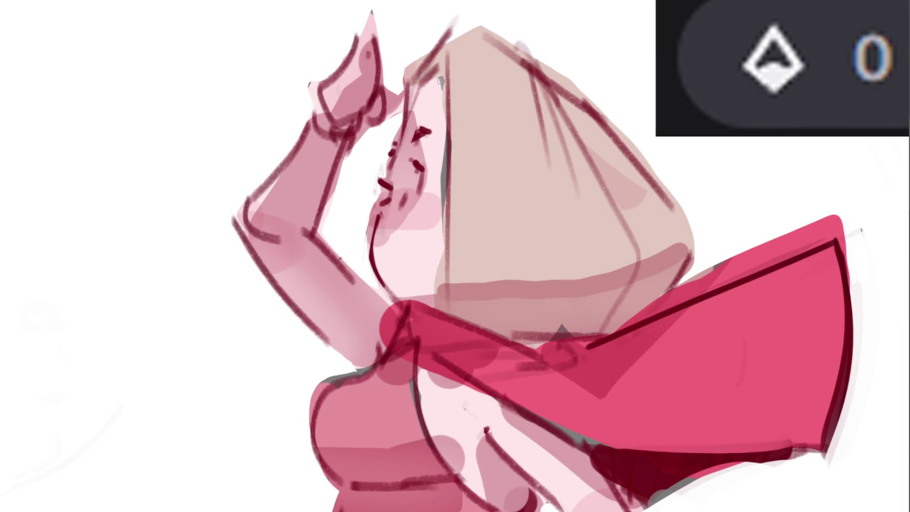
mouse_move(444, 147)
mouse_down()
mouse_move(442, 138)
mouse_move(444, 237)
mouse_up()
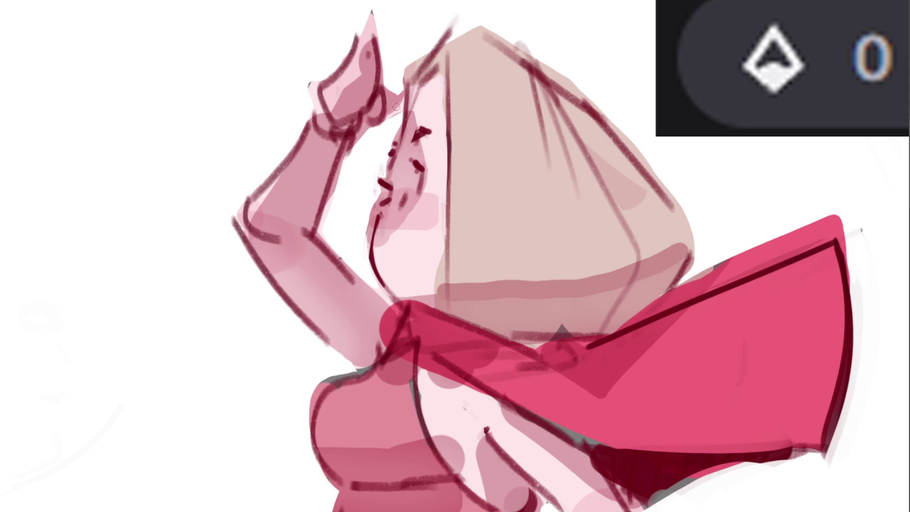
drag(400, 119, 388, 157)
key(ctrl+z)
mouse_move(402, 117)
mouse_down()
mouse_move(385, 176)
mouse_move(387, 140)
mouse_move(375, 171)
mouse_move(361, 263)
mouse_move(384, 299)
mouse_move(366, 244)
mouse_up()
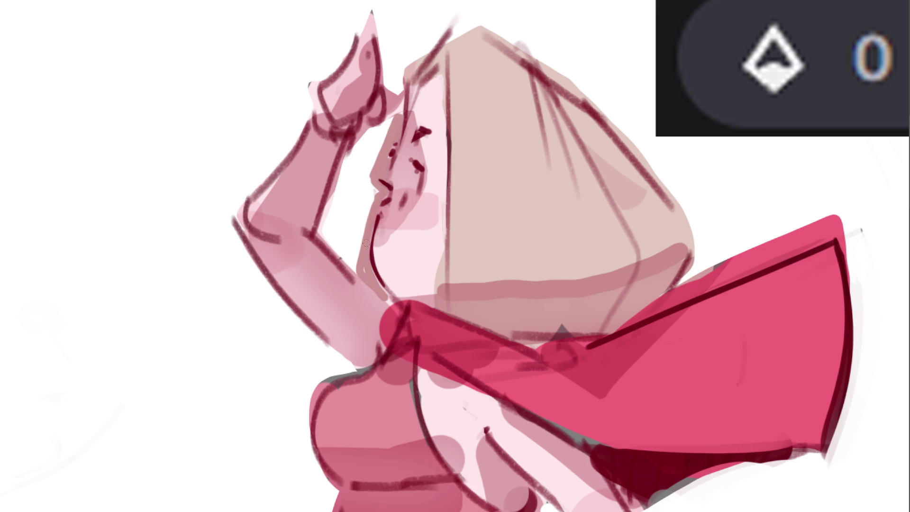
mouse_move(369, 173)
mouse_down()
mouse_move(353, 226)
mouse_move(376, 190)
mouse_move(353, 253)
mouse_move(345, 244)
mouse_move(364, 275)
mouse_move(343, 284)
mouse_move(351, 211)
mouse_up()
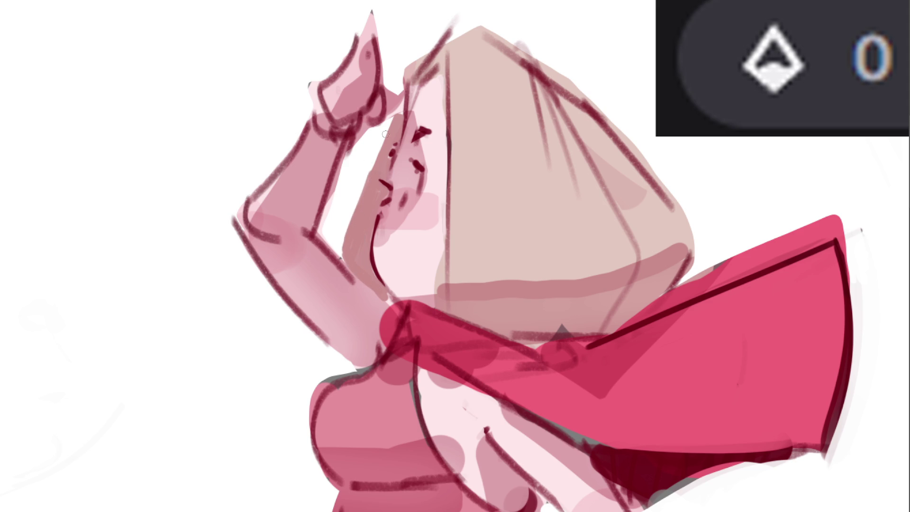
drag(416, 86, 407, 106)
- Add a stroke and a row of white highlight dabs across the pink figure's hair
drag(470, 115, 469, 144)
click(474, 133)
click(486, 133)
click(491, 134)
click(500, 134)
click(508, 135)
click(516, 135)
click(528, 136)
click(551, 140)
click(559, 141)
click(568, 142)
click(588, 140)
click(596, 142)
click(600, 145)
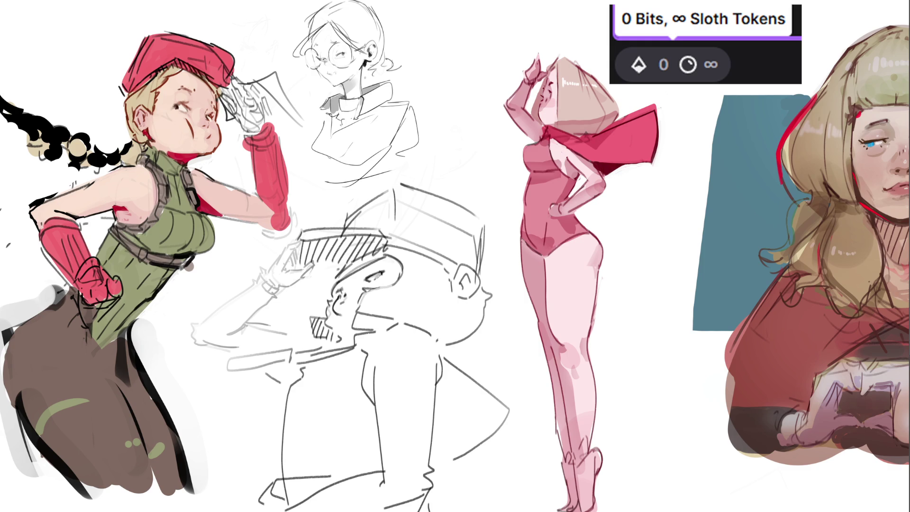
- Lasso the glasses-girl sketch, scale it up, nudge it right and down, apply, and deselect
mouse_move(450, 74)
mouse_down()
mouse_move(407, 3)
mouse_move(294, 71)
mouse_move(296, 159)
mouse_move(341, 208)
mouse_move(428, 170)
mouse_up()
drag(254, 260, 277, 241)
key(ctrl+t)
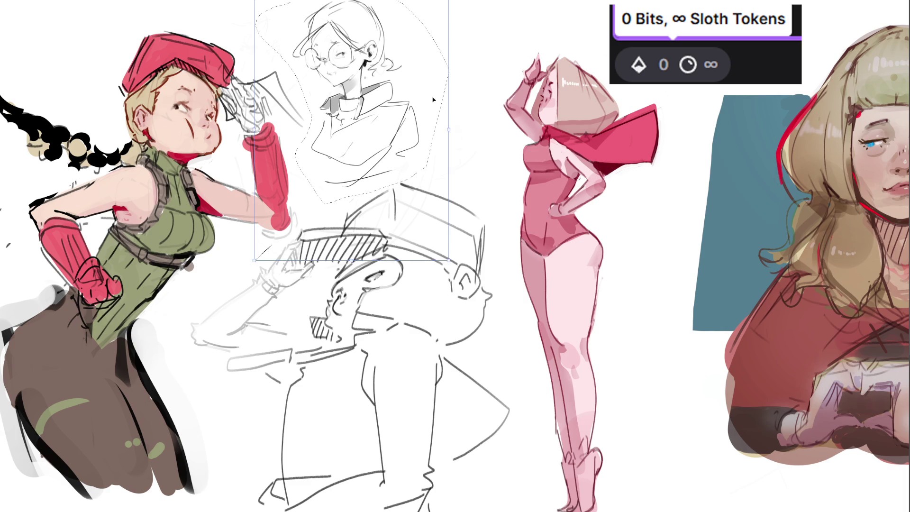
mouse_move(446, 130)
mouse_down()
mouse_move(512, 123)
mouse_move(550, 135)
mouse_up()
drag(442, 171, 447, 181)
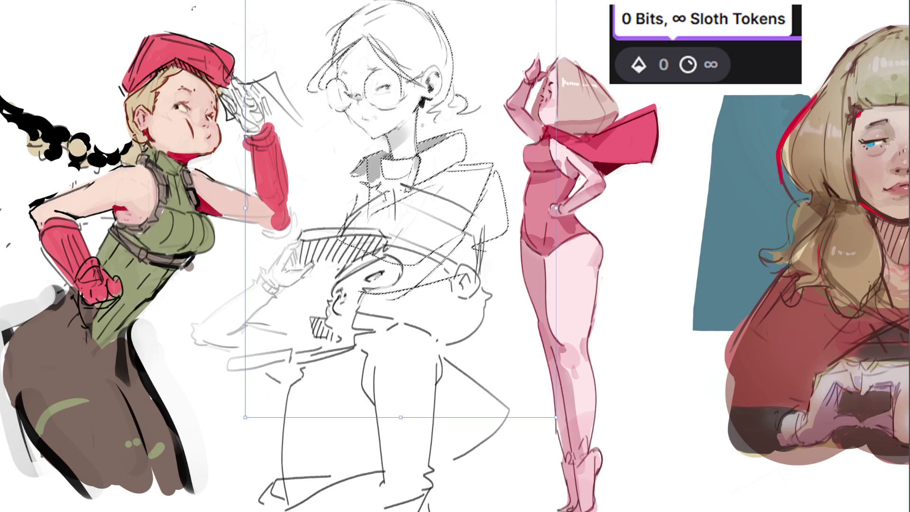
key(Return)
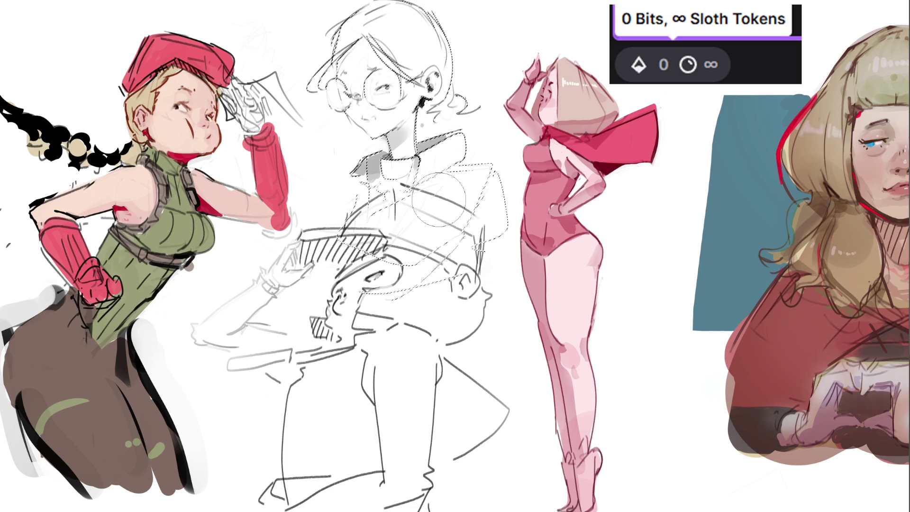
key(ctrl+d)
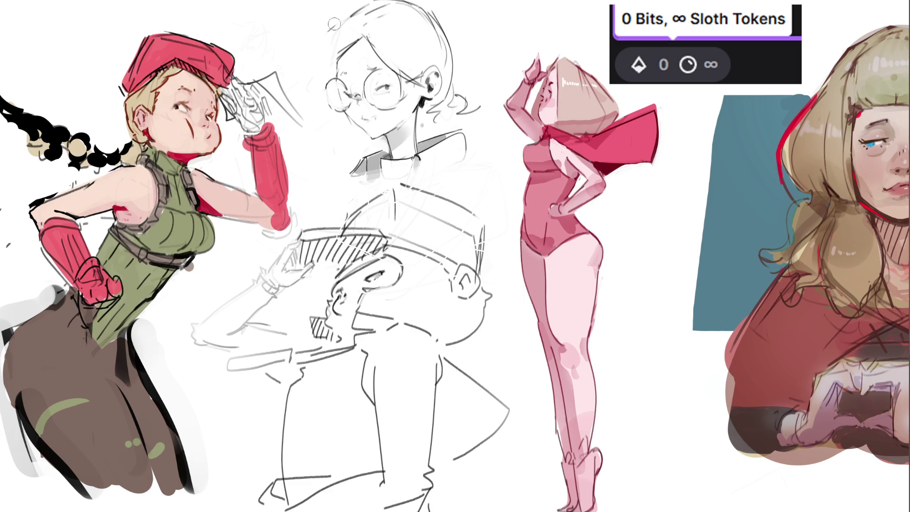
- Ink a curve beside the girl's head, then erase the stray black and grey strokes there
drag(340, 19, 320, 72)
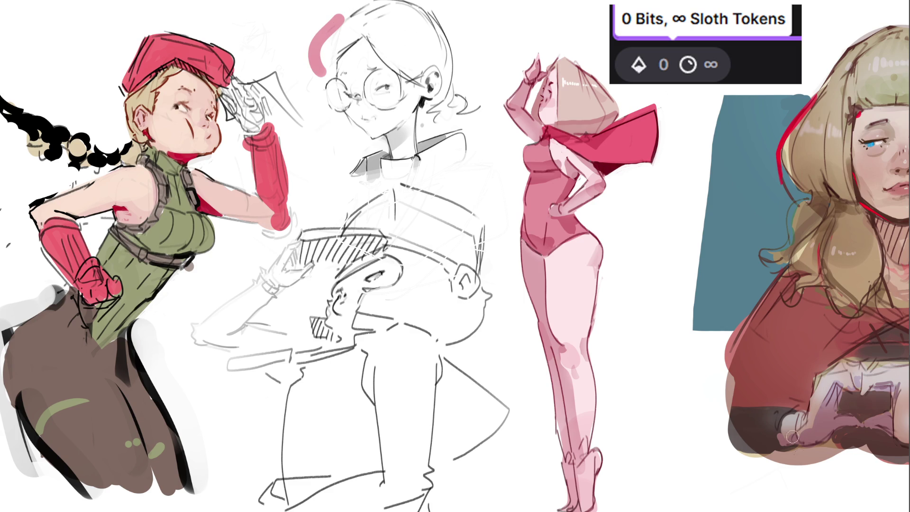
drag(341, 15, 327, 71)
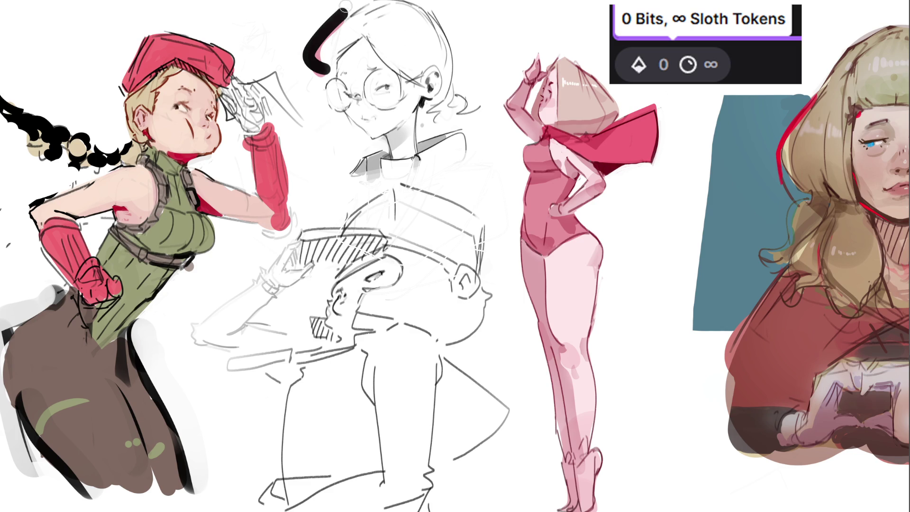
drag(343, 9, 320, 71)
drag(348, 8, 307, 47)
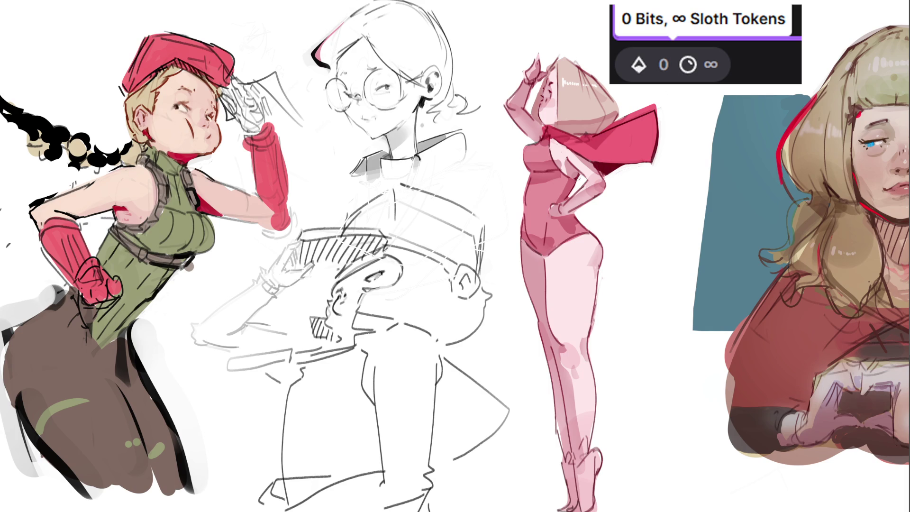
- Ink the head's top outline and the area under the ear, undoing bad strokes, then reshape the hair curl
mouse_move(351, 16)
mouse_down()
mouse_move(385, 1)
mouse_move(440, 12)
mouse_move(454, 88)
mouse_up()
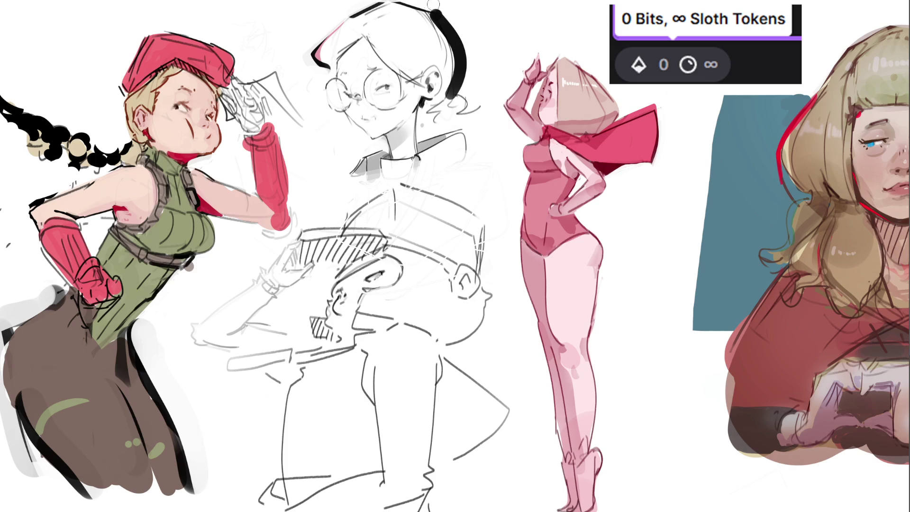
key(ctrl+z)
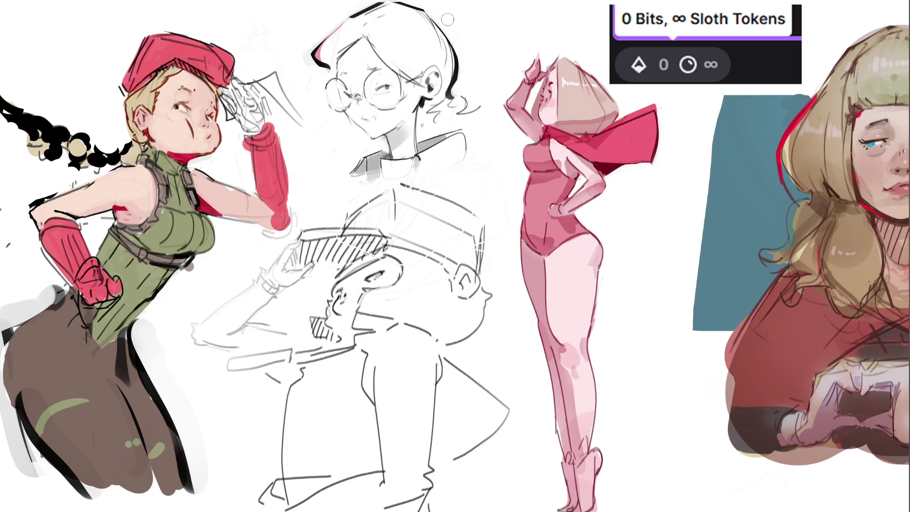
mouse_move(419, 111)
mouse_down()
mouse_move(421, 142)
mouse_move(423, 120)
mouse_move(441, 127)
mouse_move(461, 111)
mouse_move(462, 130)
mouse_move(428, 137)
mouse_move(417, 127)
mouse_move(421, 138)
mouse_up()
key(ctrl+z)
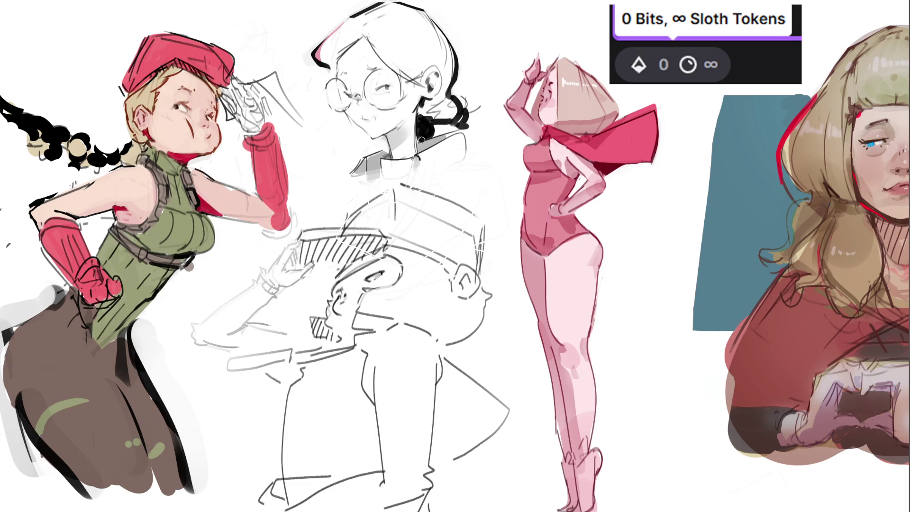
key(ctrl+z)
mouse_move(450, 103)
mouse_down()
mouse_move(436, 111)
mouse_move(454, 104)
mouse_move(447, 115)
mouse_up()
- Rework the hair curl with new dark strokes and redraw the jaw and chin line
key(ctrl+z)
mouse_move(431, 112)
mouse_down()
mouse_move(454, 116)
mouse_move(454, 108)
mouse_move(465, 118)
mouse_move(443, 119)
mouse_up()
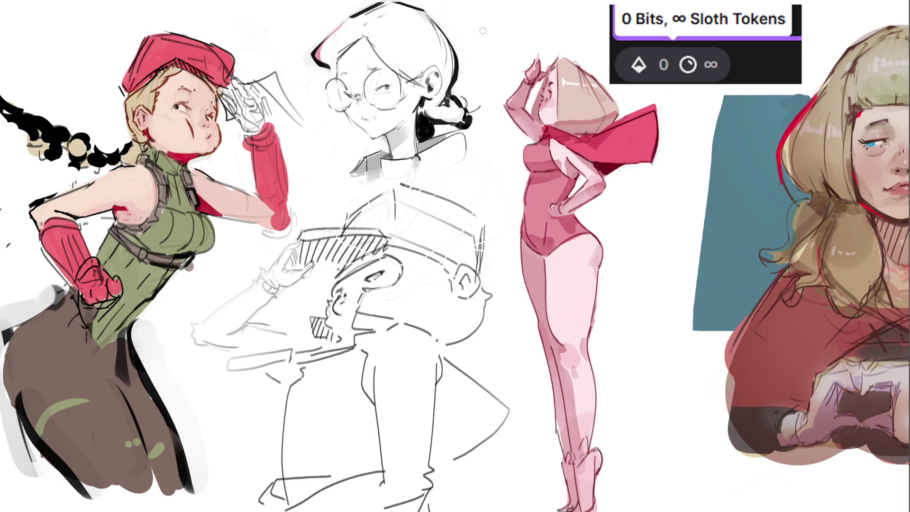
drag(340, 113, 383, 145)
- Ink the right lens edge, the right eyelid and an eyebrow above the left lens
mouse_move(408, 72)
mouse_down()
mouse_move(396, 111)
mouse_move(377, 111)
mouse_move(397, 106)
mouse_up()
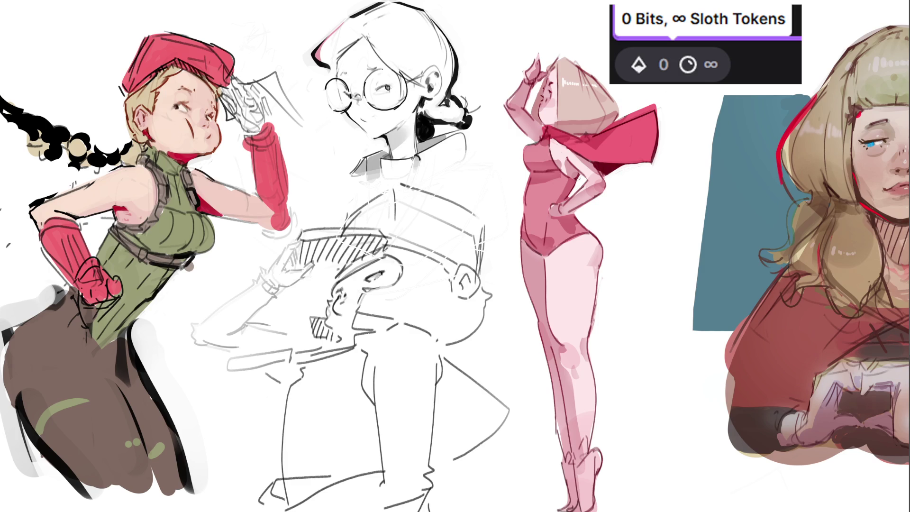
drag(382, 86, 392, 83)
drag(380, 91, 388, 84)
key(ctrl+z)
drag(342, 73, 377, 70)
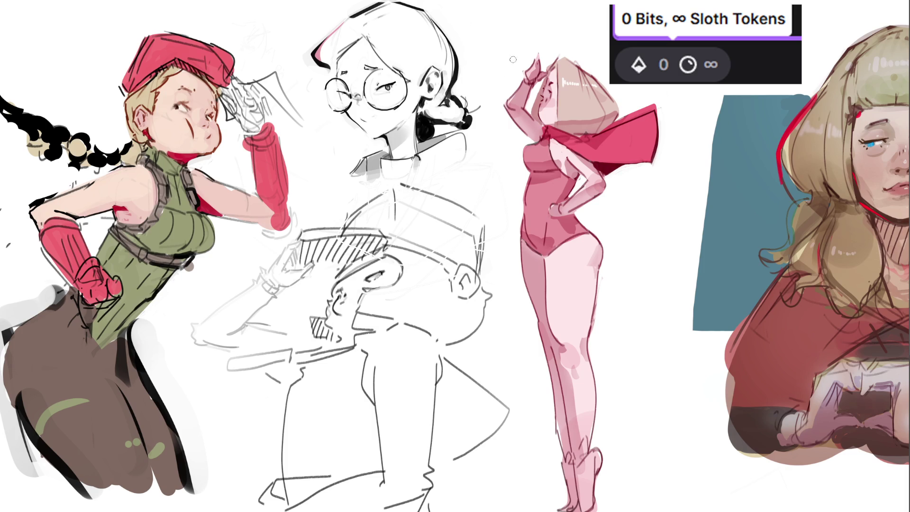
- Paint out most of the hair bun and lighten and shade the neck area
mouse_move(432, 112)
mouse_down()
mouse_move(462, 108)
mouse_move(432, 101)
mouse_move(486, 116)
mouse_move(431, 106)
mouse_move(450, 95)
mouse_move(469, 107)
mouse_up()
mouse_move(441, 154)
mouse_down()
mouse_move(453, 102)
mouse_move(466, 116)
mouse_move(429, 122)
mouse_up()
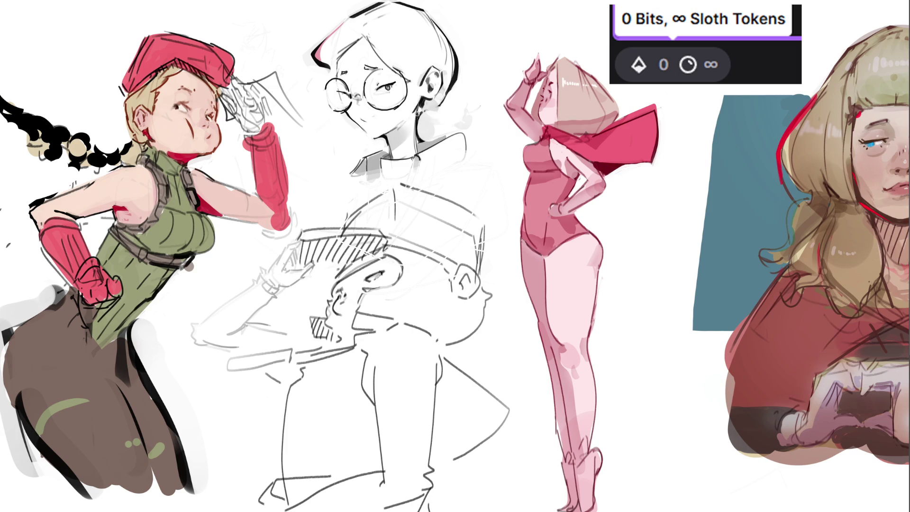
mouse_move(417, 120)
mouse_down()
mouse_move(418, 151)
mouse_move(419, 114)
mouse_move(424, 143)
mouse_move(455, 129)
mouse_move(468, 152)
mouse_up()
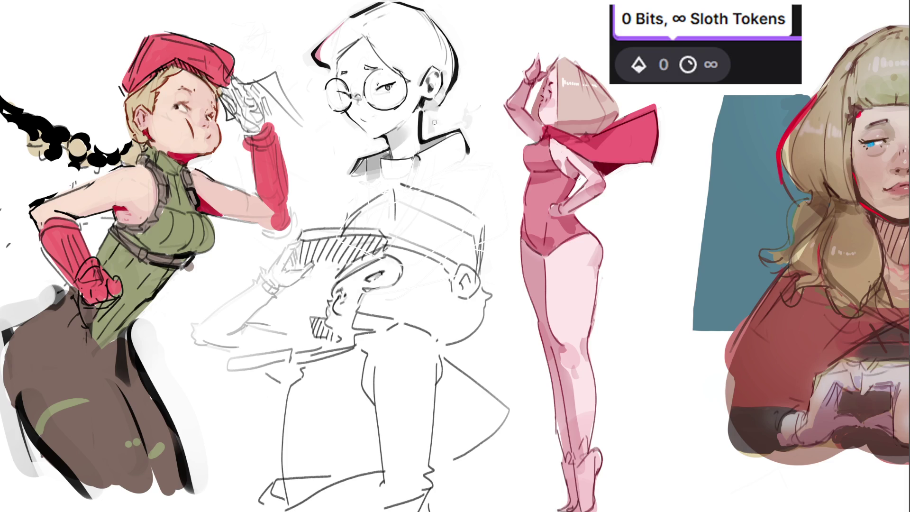
mouse_move(432, 114)
mouse_down()
mouse_move(424, 124)
mouse_move(453, 112)
mouse_up()
- Ink the back of the head, the collar edges and a thin vertical line from the collar's left edge
drag(456, 72, 467, 128)
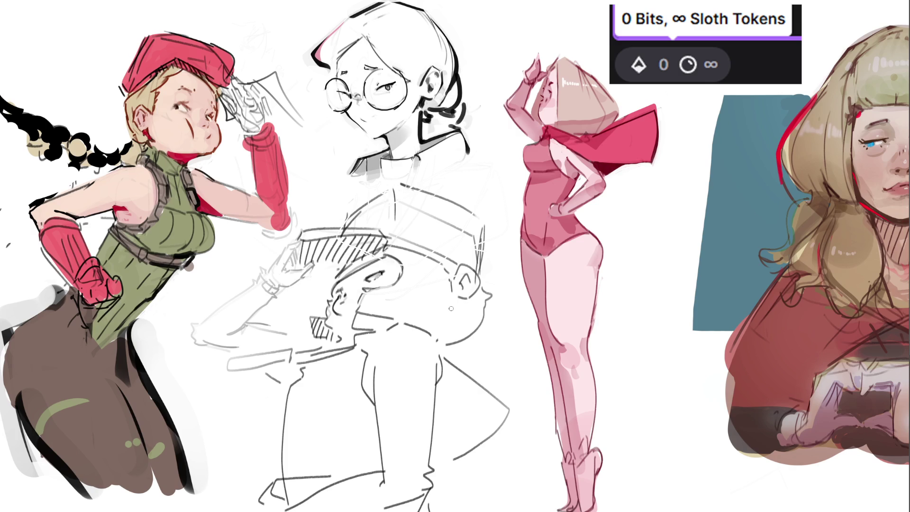
drag(416, 157, 413, 178)
mouse_move(427, 186)
mouse_down()
mouse_move(473, 148)
mouse_move(431, 183)
mouse_up()
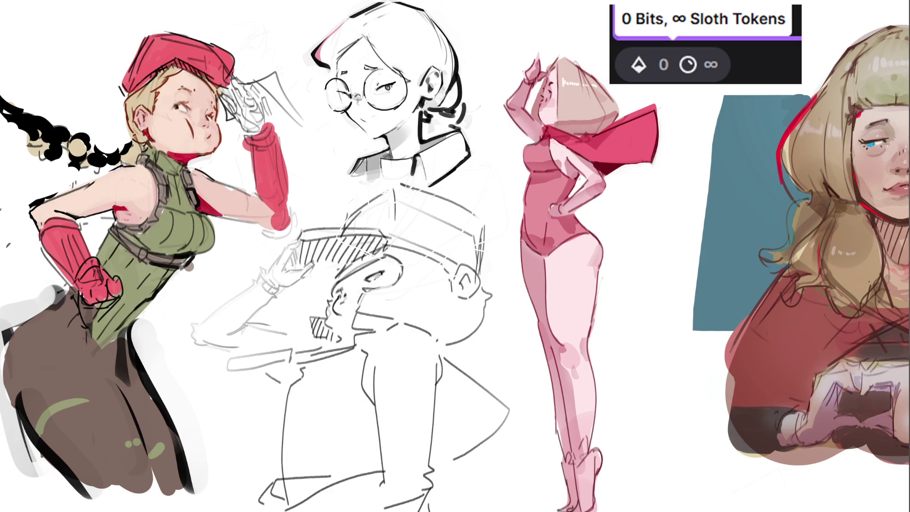
drag(368, 160, 367, 192)
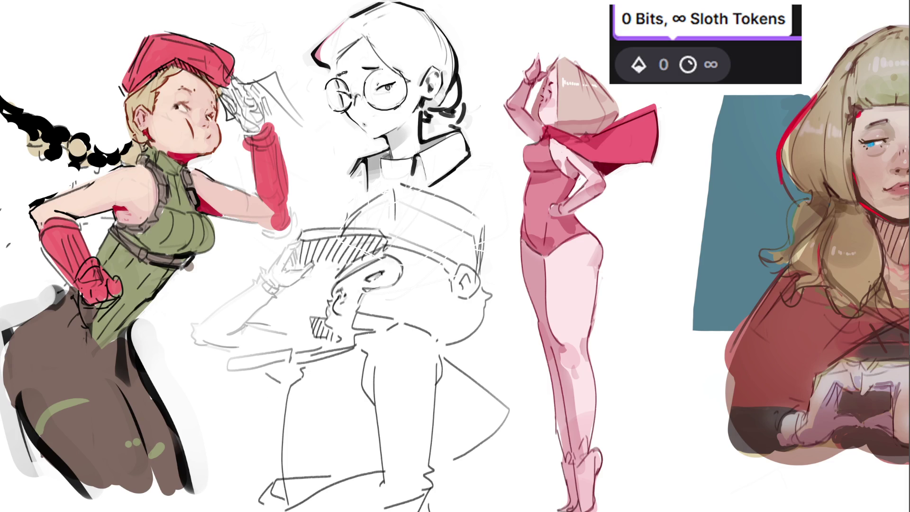
- Try and undo a mouth, then mark along the neck and shade grey under the collar's left side
drag(362, 126, 364, 136)
key(ctrl+z)
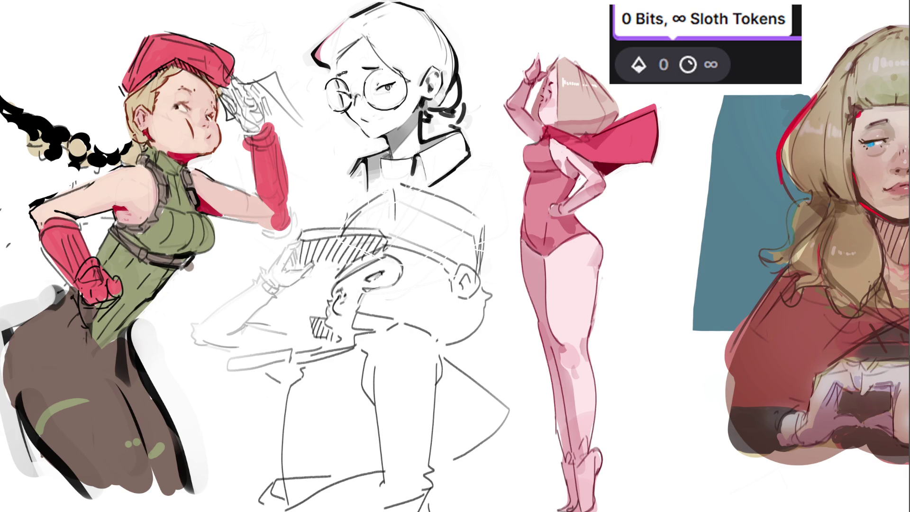
mouse_move(423, 145)
mouse_down()
mouse_move(443, 139)
mouse_move(454, 117)
mouse_up()
mouse_move(366, 169)
mouse_down()
mouse_move(360, 177)
mouse_move(366, 168)
mouse_up()
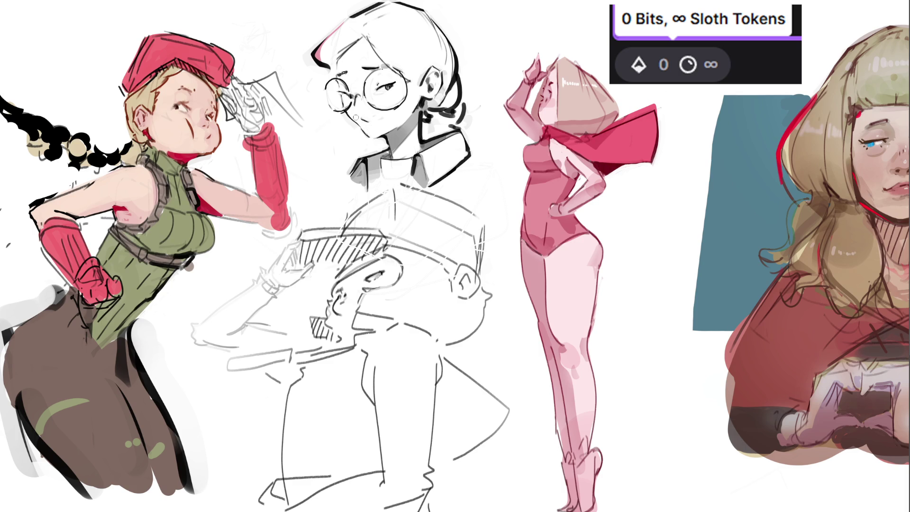
- Try and undo an open mouth, then add the glasses arm at the right rim
mouse_move(367, 130)
mouse_down()
mouse_move(362, 122)
mouse_move(373, 141)
mouse_up()
key(ctrl+z)
key(ctrl+z)
key(ctrl+z)
drag(409, 87, 417, 89)
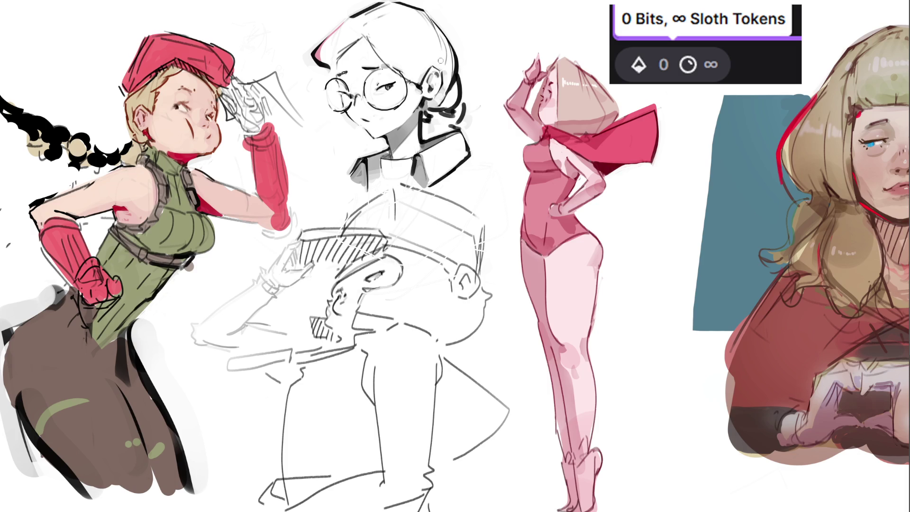
- Ink the bold top and top-right outline of the girl's hair, undoing a faint stray stroke
drag(435, 17, 461, 51)
mouse_move(365, 37)
mouse_down()
mouse_move(379, 60)
mouse_move(374, 31)
mouse_up()
key(ctrl+z)
key(ctrl+z)
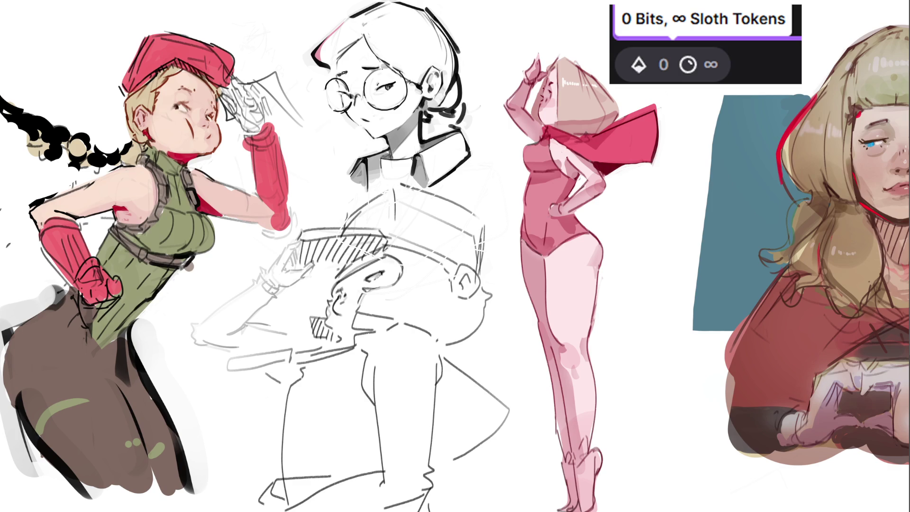
mouse_move(360, 24)
mouse_down()
mouse_move(422, 12)
mouse_move(420, 5)
mouse_up()
- Ink a black bow tie on the collar and paint skin tone on the beret girl's hand, hip and skirt
mouse_move(385, 160)
mouse_down()
mouse_move(398, 185)
mouse_move(408, 166)
mouse_move(389, 163)
mouse_move(404, 177)
mouse_up()
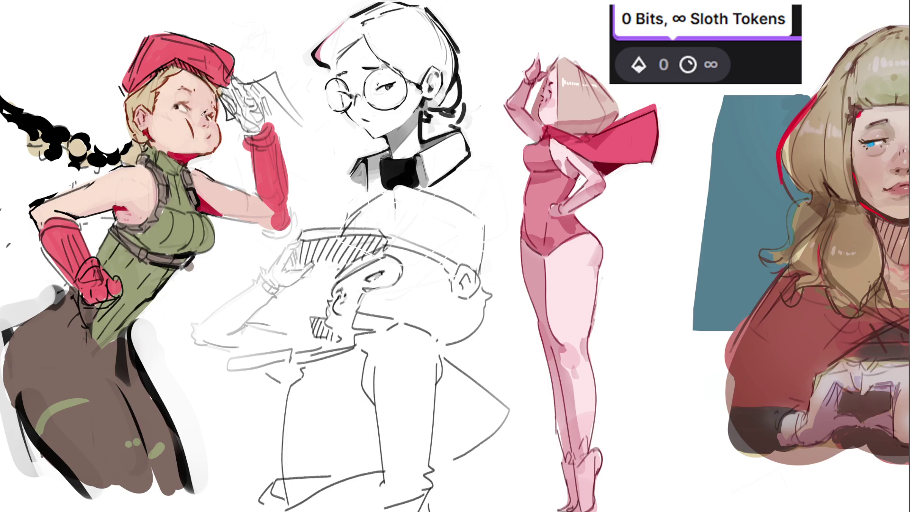
drag(240, 92, 254, 129)
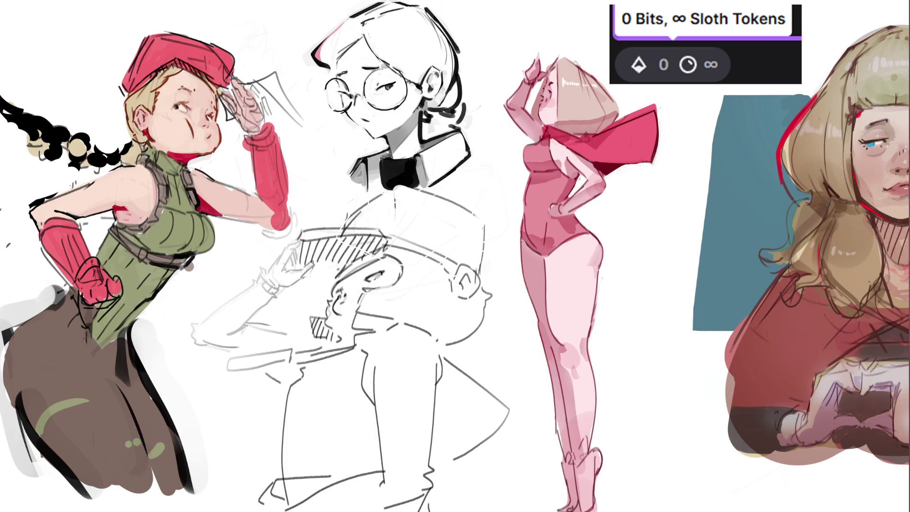
drag(90, 311, 119, 310)
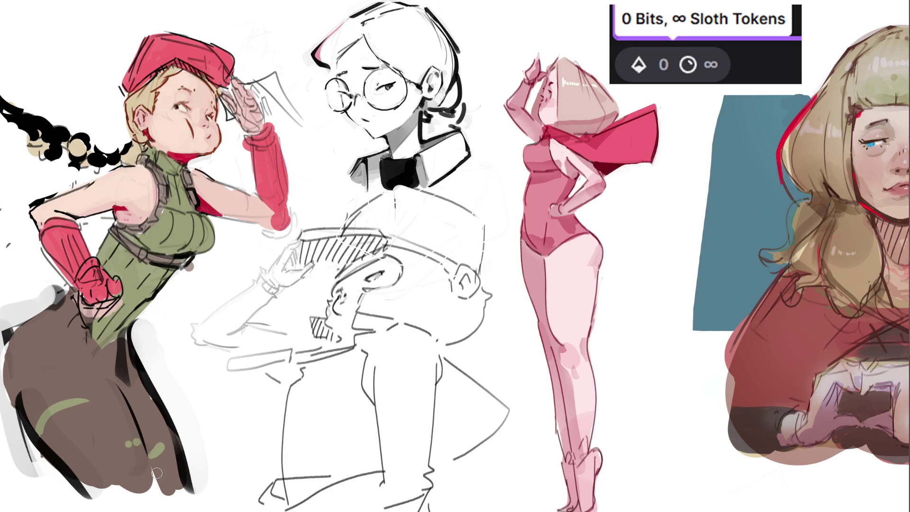
drag(140, 434, 145, 431)
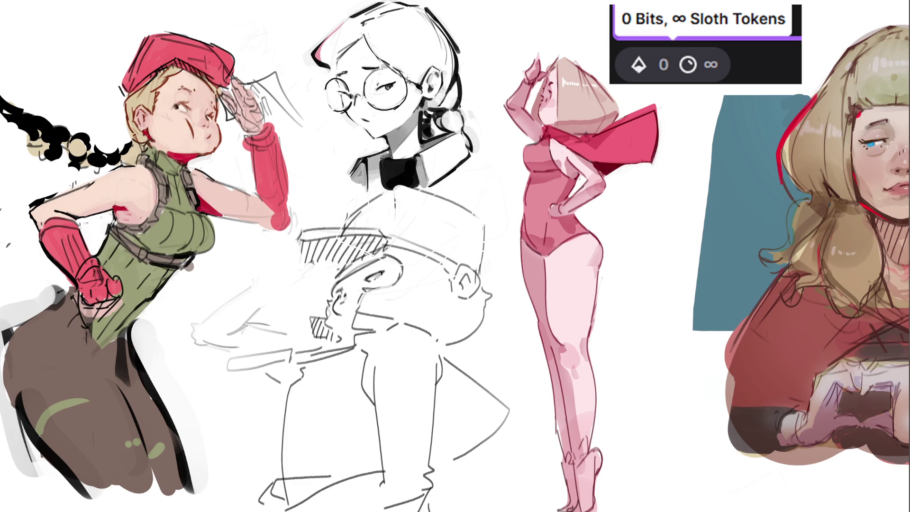
- Ink the glasses arm to the ear, then pencil the raised hand and forearm, undoing stray lines
drag(405, 78, 424, 74)
mouse_move(293, 279)
mouse_down()
mouse_move(311, 263)
mouse_move(294, 261)
mouse_move(296, 246)
mouse_move(273, 250)
mouse_move(284, 261)
mouse_move(268, 259)
mouse_move(268, 267)
mouse_move(291, 274)
mouse_move(263, 268)
mouse_move(277, 274)
mouse_move(271, 263)
mouse_move(279, 285)
mouse_move(289, 279)
mouse_move(264, 280)
mouse_move(242, 328)
mouse_move(270, 293)
mouse_move(234, 330)
mouse_up()
key(ctrl+z)
key(ctrl+z)
key(ctrl+z)
drag(263, 276, 211, 320)
key(ctrl+z)
mouse_move(267, 275)
mouse_down()
mouse_move(194, 332)
mouse_move(226, 350)
mouse_up()
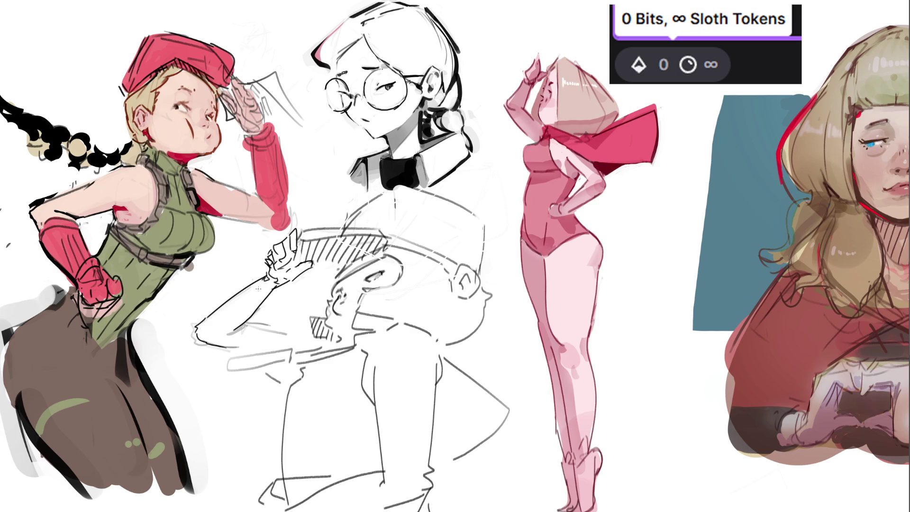
drag(244, 321, 284, 328)
key(ctrl+z)
- With a larger brush, paint grey shading over the sketched raised hand
key(])
mouse_move(280, 259)
mouse_down()
mouse_move(292, 247)
mouse_move(272, 272)
mouse_move(279, 280)
mouse_move(306, 265)
mouse_move(286, 267)
mouse_move(287, 281)
mouse_move(304, 272)
mouse_move(279, 269)
mouse_move(289, 257)
mouse_move(283, 280)
mouse_move(307, 272)
mouse_up()
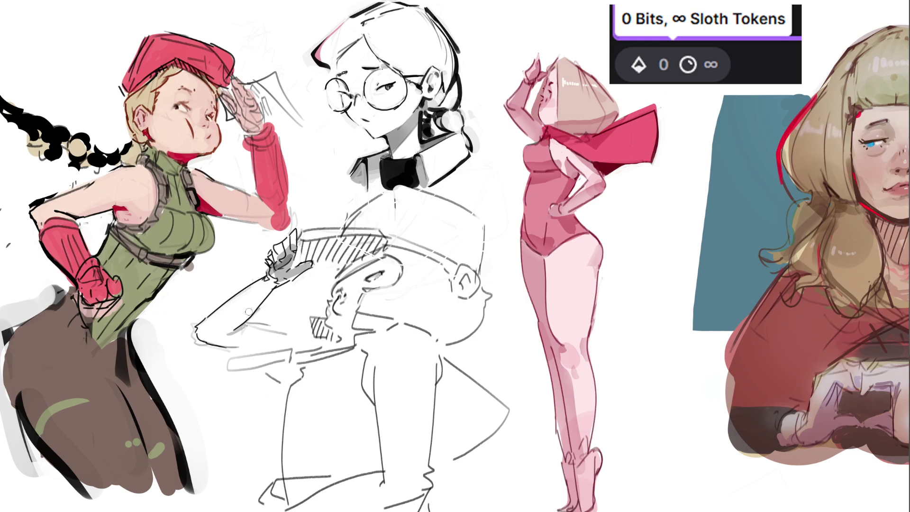
- Shade the forearm, jaw, hat brim, ear and neck area grey
mouse_move(229, 330)
mouse_down()
mouse_move(274, 284)
mouse_move(215, 338)
mouse_move(286, 341)
mouse_move(240, 345)
mouse_move(298, 374)
mouse_move(292, 372)
mouse_move(308, 369)
mouse_up()
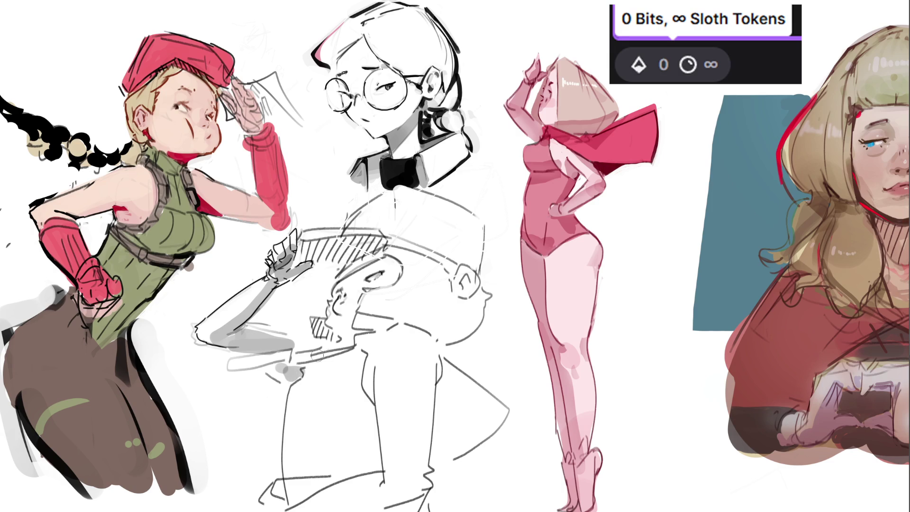
mouse_move(379, 334)
mouse_down()
mouse_move(349, 340)
mouse_move(363, 334)
mouse_up()
mouse_move(310, 246)
mouse_down()
mouse_move(374, 244)
mouse_move(321, 257)
mouse_move(376, 244)
mouse_move(350, 280)
mouse_move(348, 304)
mouse_move(384, 269)
mouse_move(346, 323)
mouse_up()
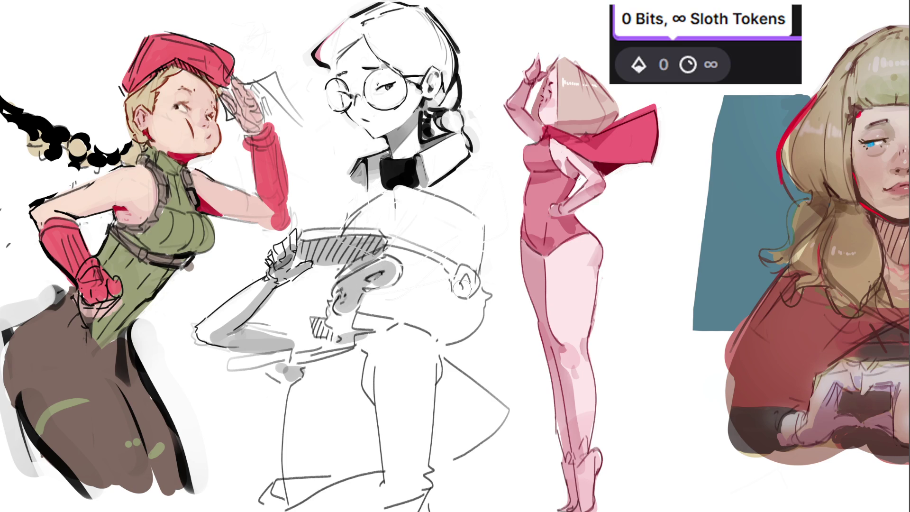
drag(459, 290, 459, 285)
drag(384, 241, 450, 275)
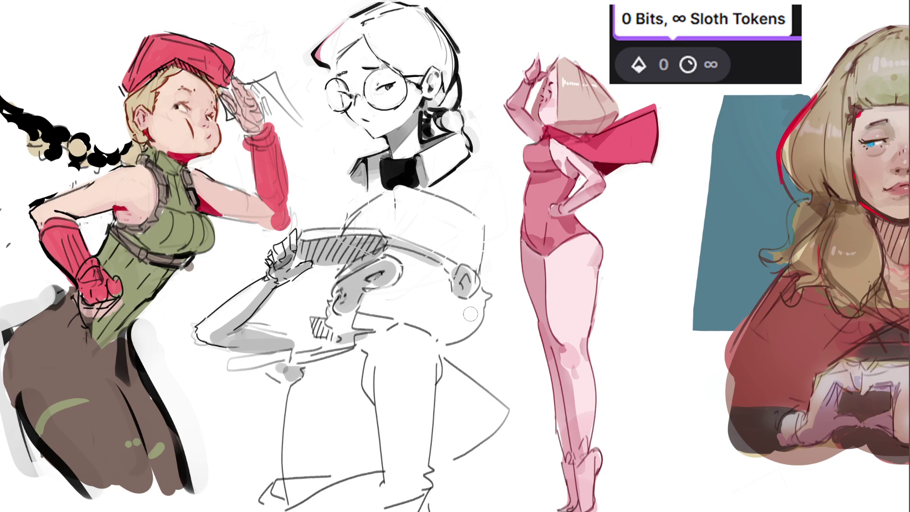
drag(467, 330, 465, 331)
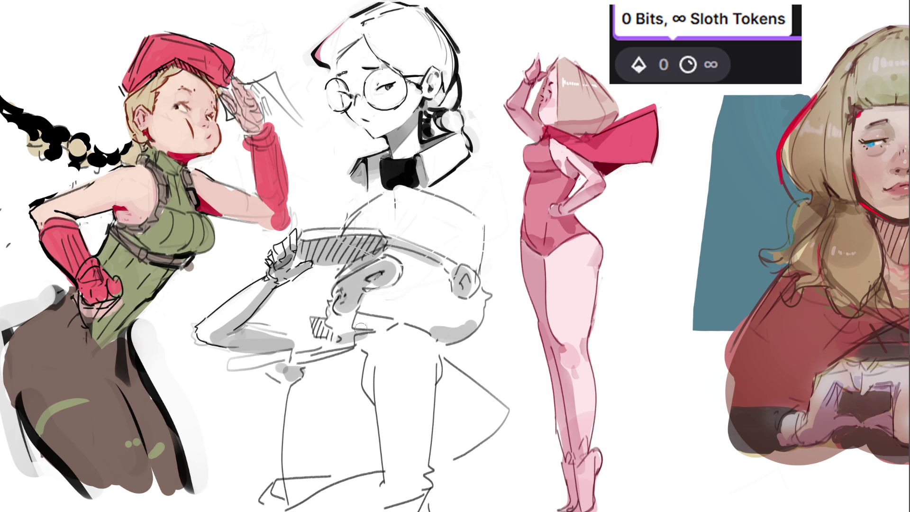
- Add grey shading along the leg's inner edge, the forearm underside and the hem
drag(375, 365, 376, 390)
drag(435, 443, 432, 461)
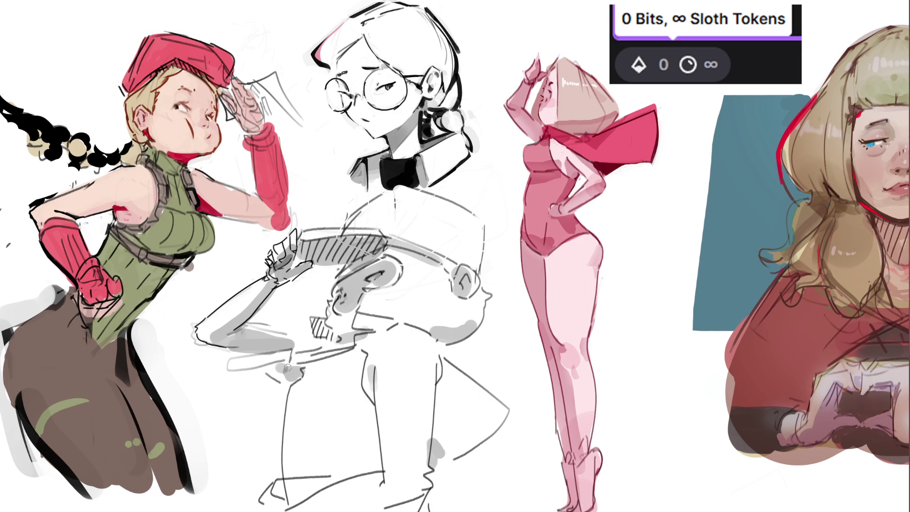
mouse_move(234, 369)
mouse_down()
mouse_move(332, 365)
mouse_move(358, 348)
mouse_up()
drag(304, 379, 302, 384)
mouse_move(285, 478)
mouse_down()
mouse_move(321, 505)
mouse_move(384, 468)
mouse_up()
drag(337, 508, 426, 508)
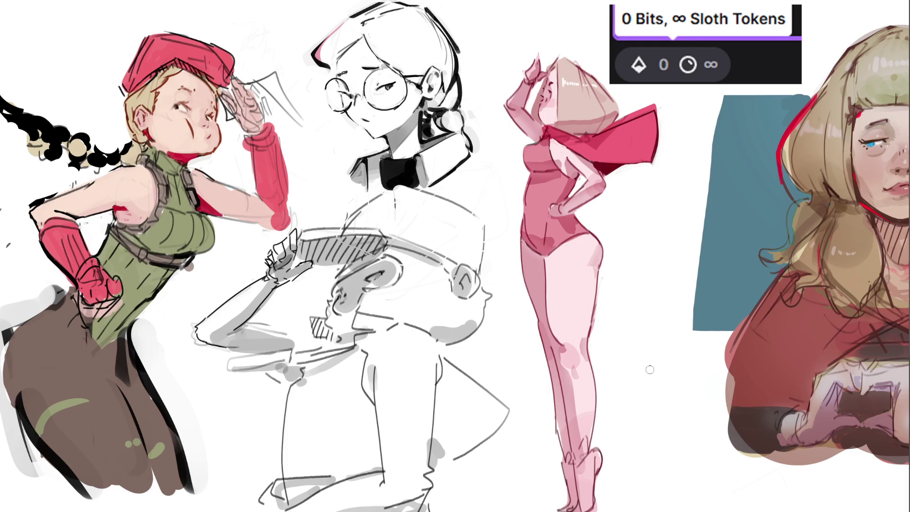
- Shade under the ear and try dark strokes at the head top, undoing them
mouse_move(457, 299)
mouse_down()
mouse_move(459, 311)
mouse_move(462, 303)
mouse_up()
mouse_move(476, 268)
mouse_down()
mouse_move(480, 227)
mouse_move(478, 270)
mouse_up()
key(ctrl+z)
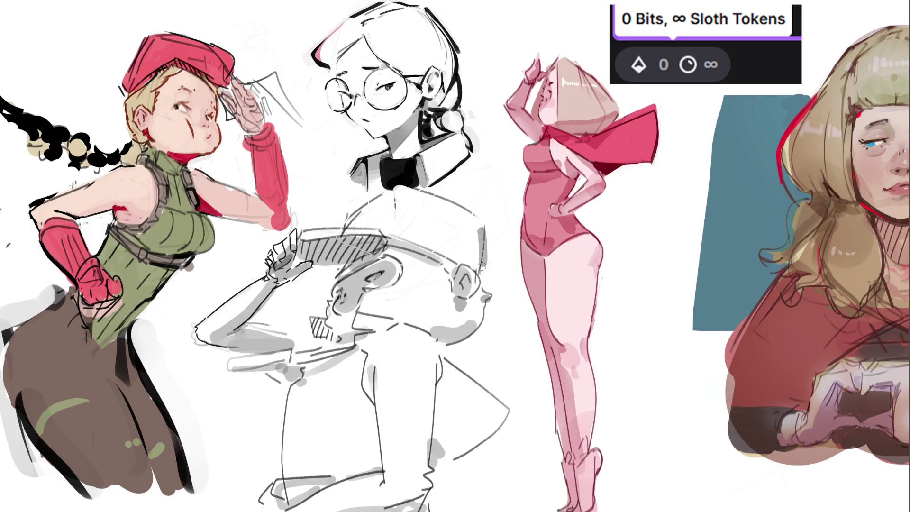
key(ctrl+z)
drag(480, 227, 477, 265)
key(ctrl+z)
drag(480, 230, 474, 280)
key(ctrl+z)
key(ctrl+z)
key(ctrl+z)
- Hatch the chin diagonally and add an eyebrow above the glasses girl's lens
drag(308, 318, 345, 350)
drag(335, 313, 338, 315)
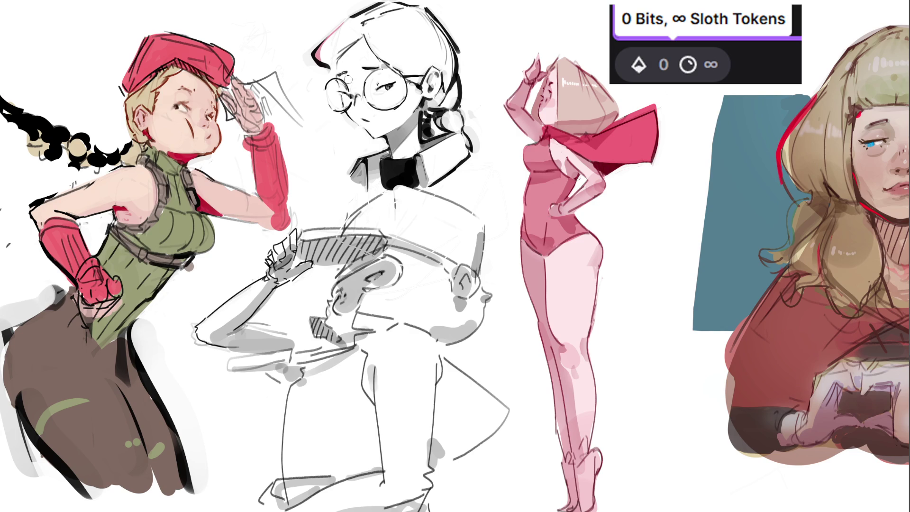
drag(346, 73, 337, 75)
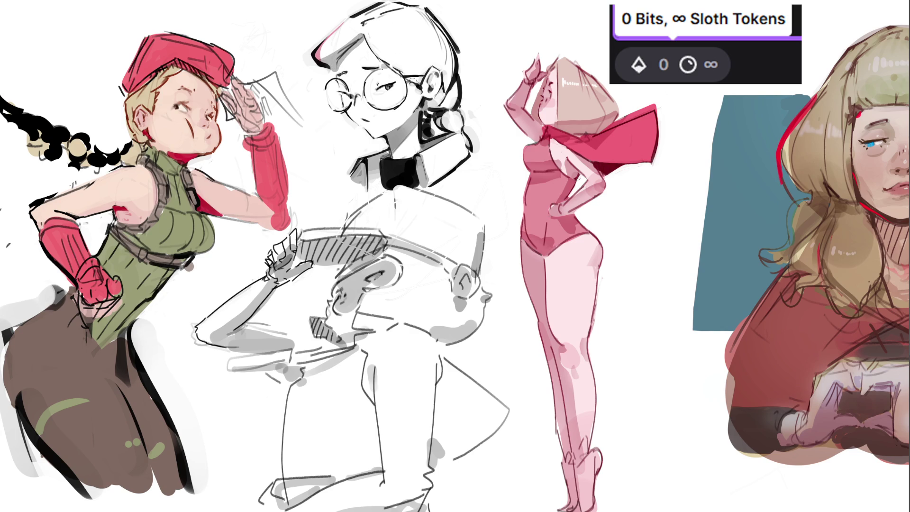
- Shade the hair bun and ear dark grey and redraw the collar stroke left of the bow
mouse_move(440, 96)
mouse_down()
mouse_move(430, 107)
mouse_move(446, 129)
mouse_up()
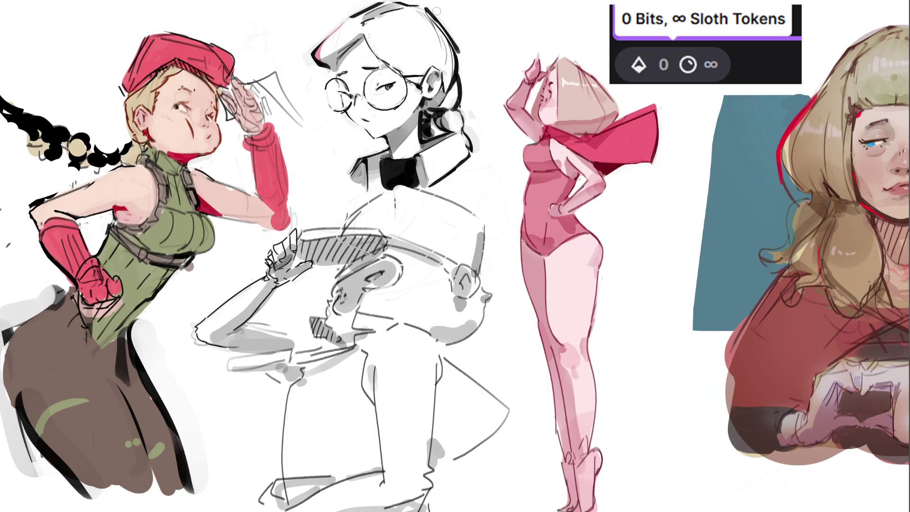
drag(440, 109, 460, 138)
drag(419, 160, 429, 189)
key(ctrl+z)
key(ctrl+z)
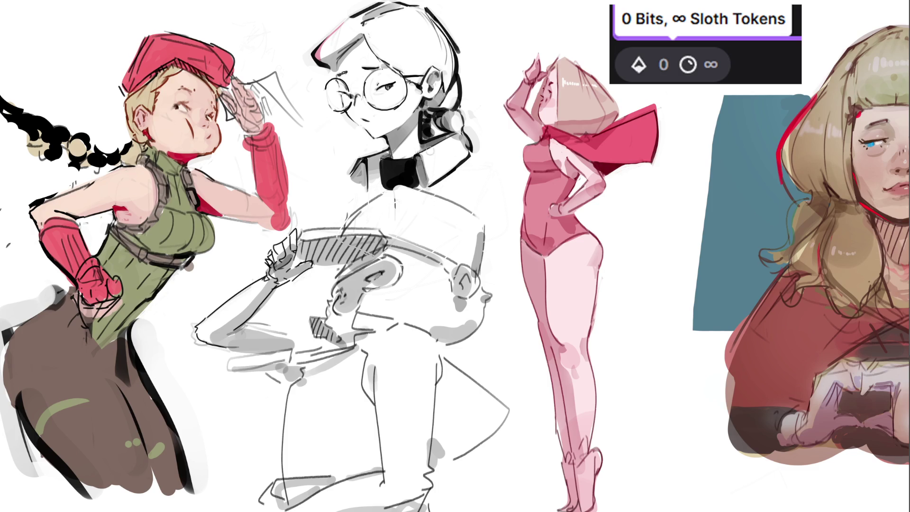
mouse_move(385, 154)
mouse_down()
mouse_move(374, 189)
mouse_move(360, 181)
mouse_move(363, 192)
mouse_up()
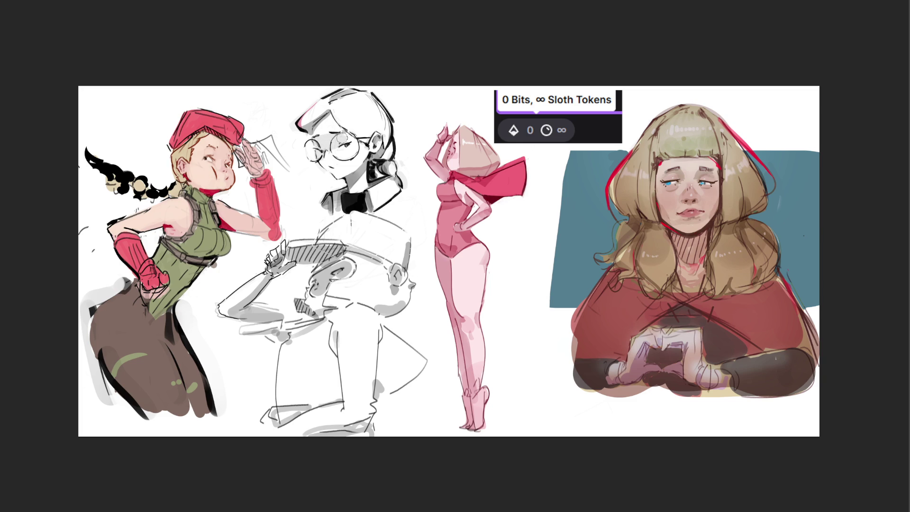
- Shade the neck and chin grey, then add a black earring stud with a dangling pendant
mouse_move(319, 152)
mouse_down()
mouse_move(334, 174)
mouse_move(349, 167)
mouse_up()
click(399, 158)
drag(399, 160, 404, 171)
click(307, 135)
key(ctrl+z)
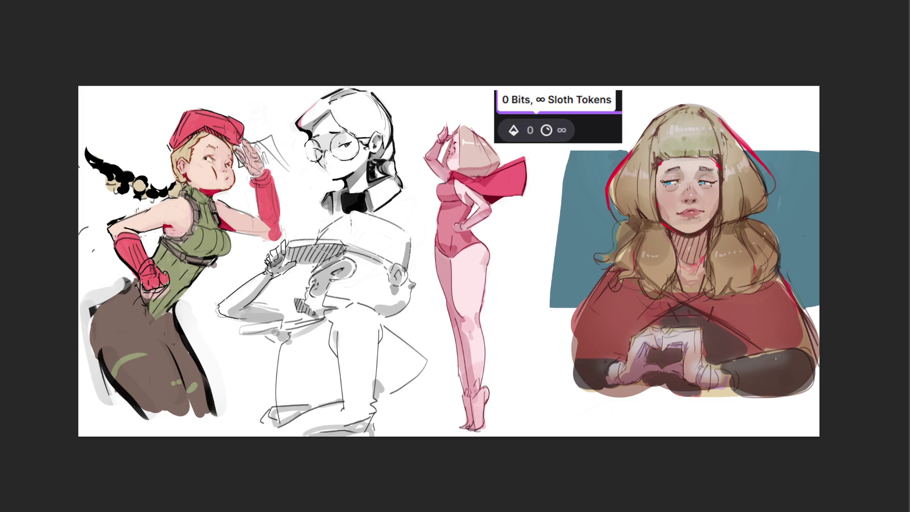
- Add dark strokes on the pants fold, belt, torso edge and left pants outline
mouse_move(161, 319)
mouse_down()
mouse_move(152, 329)
mouse_move(144, 318)
mouse_move(156, 333)
mouse_up()
drag(176, 307, 199, 369)
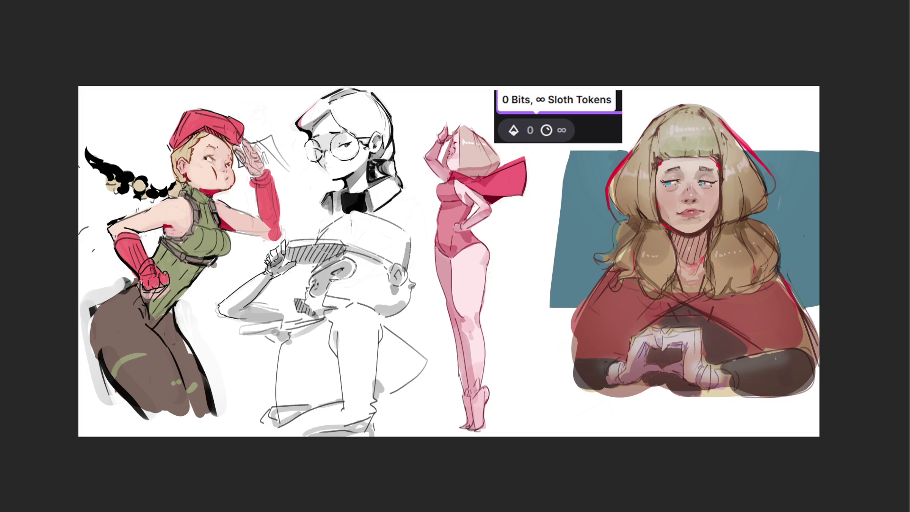
drag(135, 282, 125, 287)
drag(152, 261, 160, 248)
drag(100, 301, 88, 355)
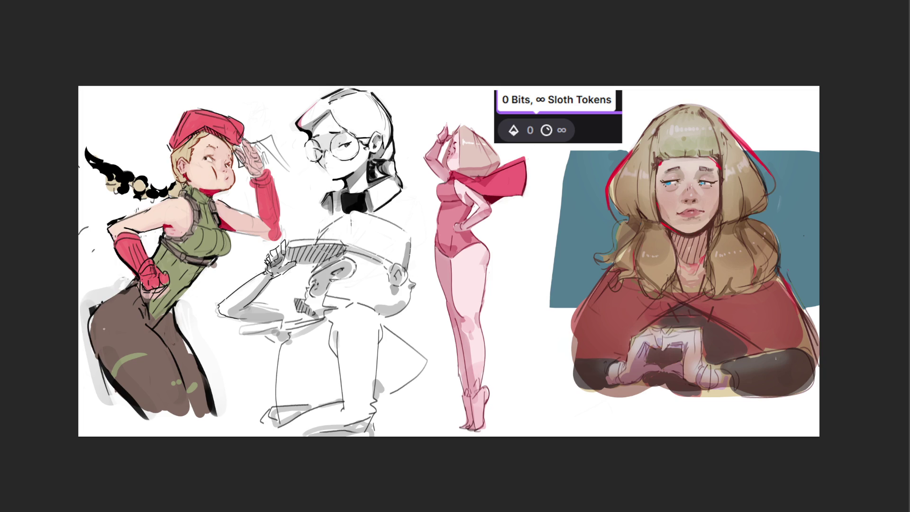